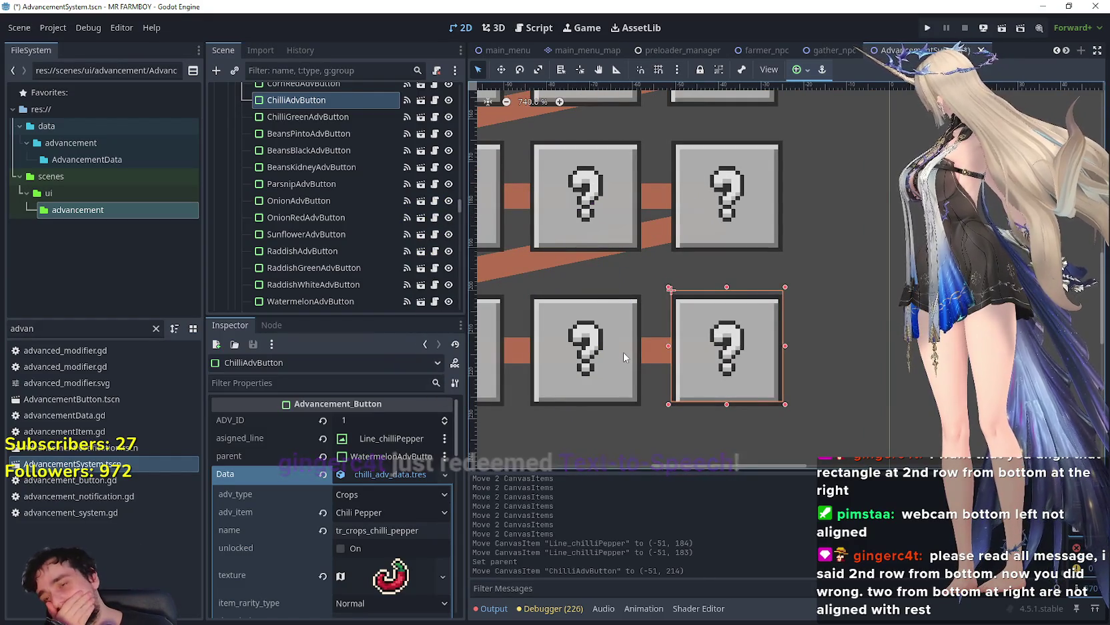
- Zoom the 2D viewport in and out to inspect the advancement button layout
scroll(620, 260, up, 3)
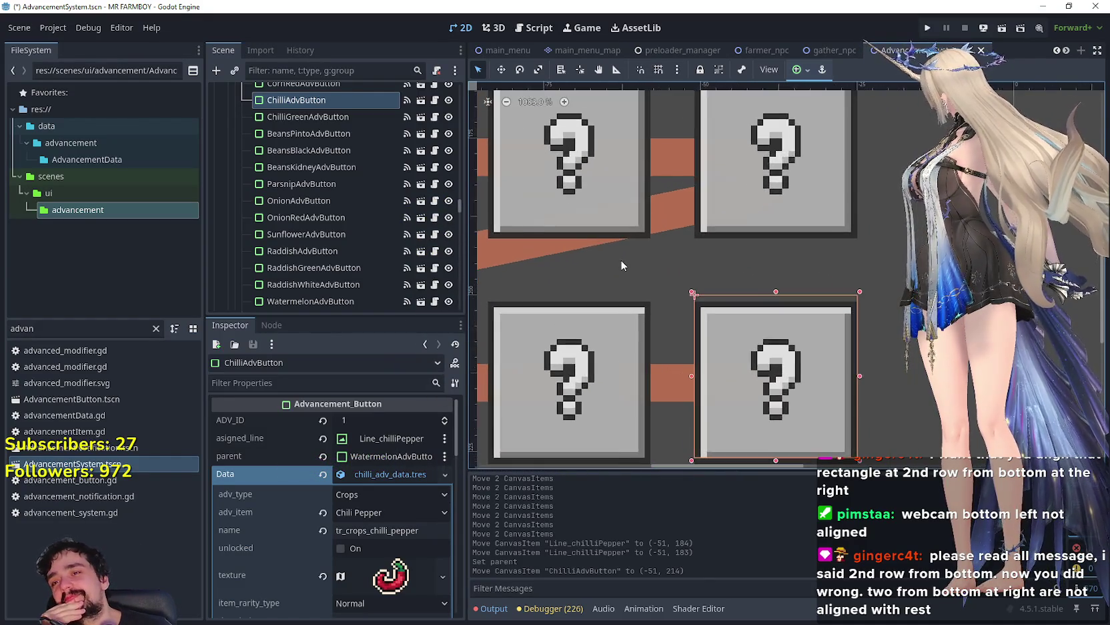
scroll(600, 280, up, 5)
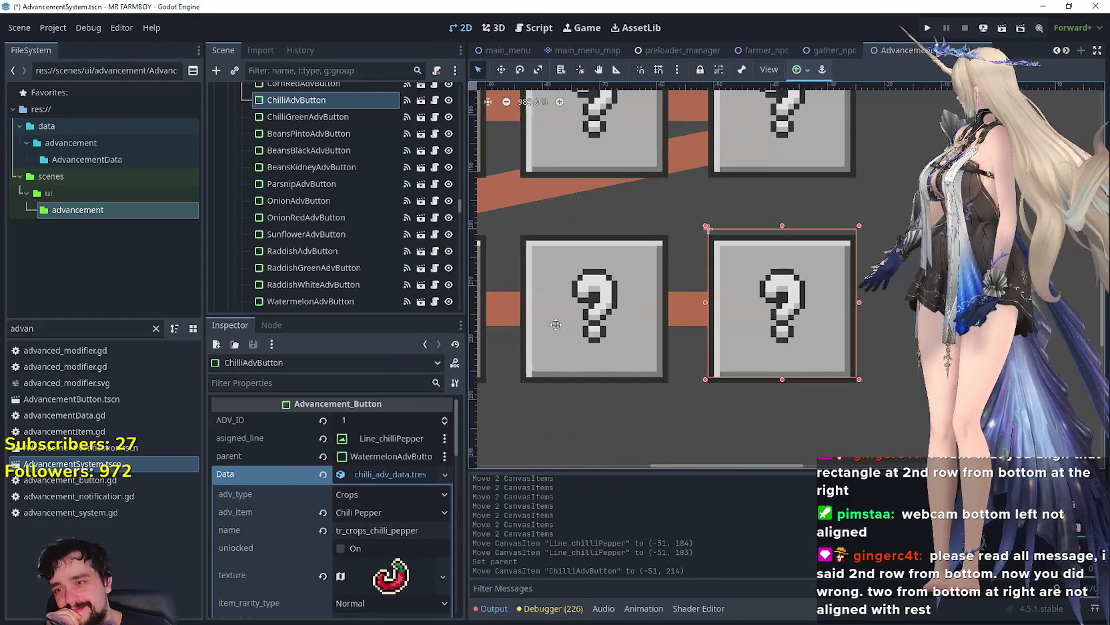
scroll(609, 306, down, 8)
scroll(698, 308, up, 6)
scroll(698, 305, down, 6)
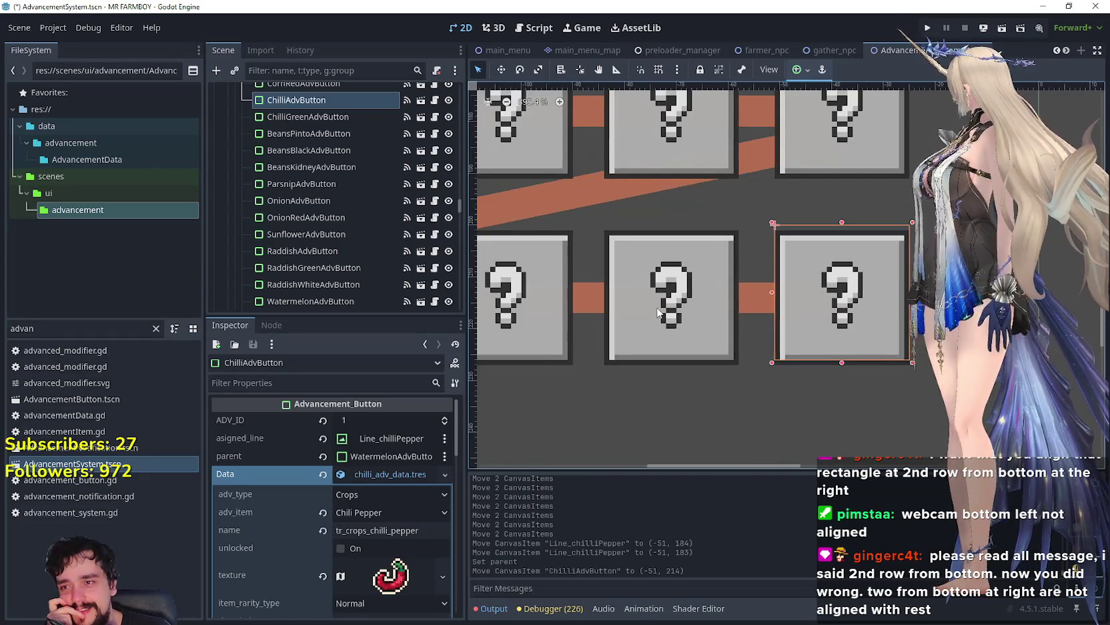
scroll(721, 354, up, 2)
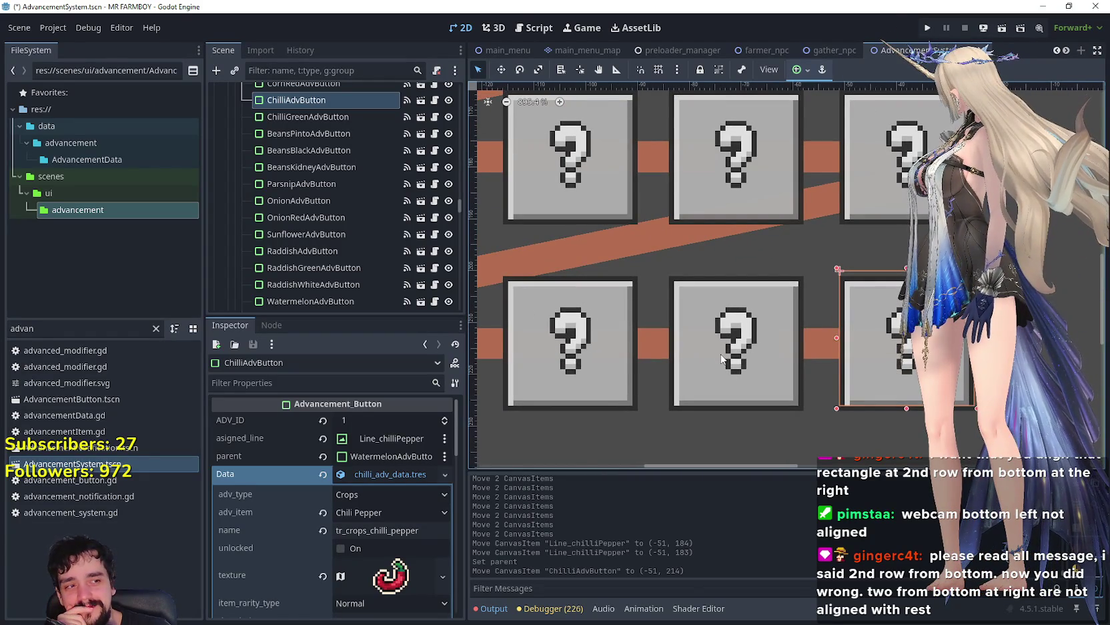
scroll(721, 359, down, 1)
scroll(721, 359, up, 1)
scroll(686, 350, down, 3)
scroll(811, 352, up, 1)
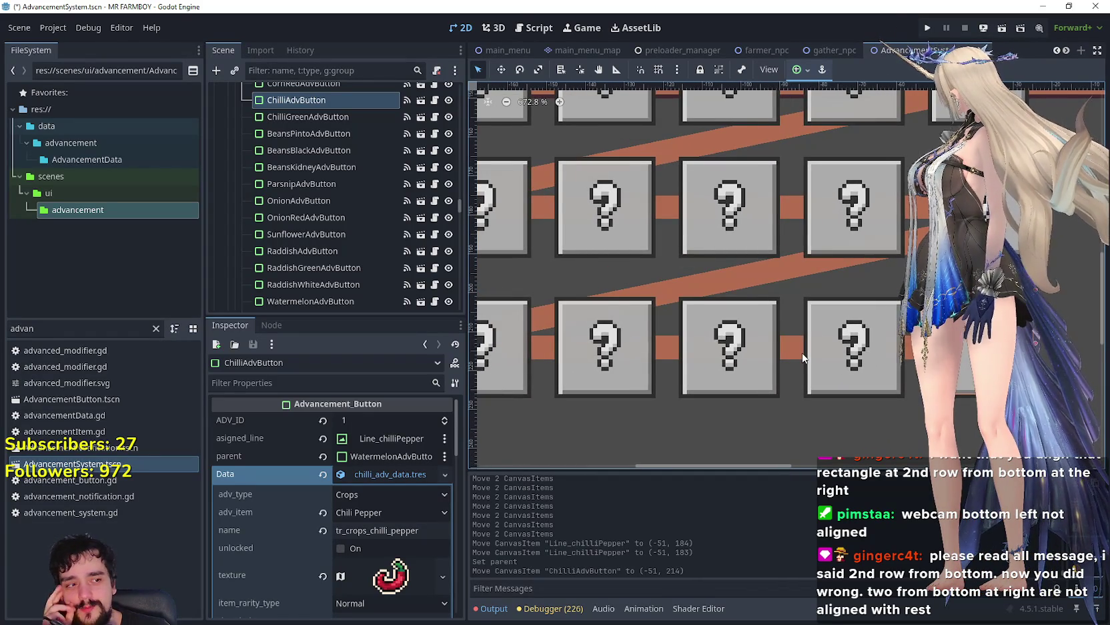
scroll(655, 349, down, 5)
scroll(659, 350, up, 7)
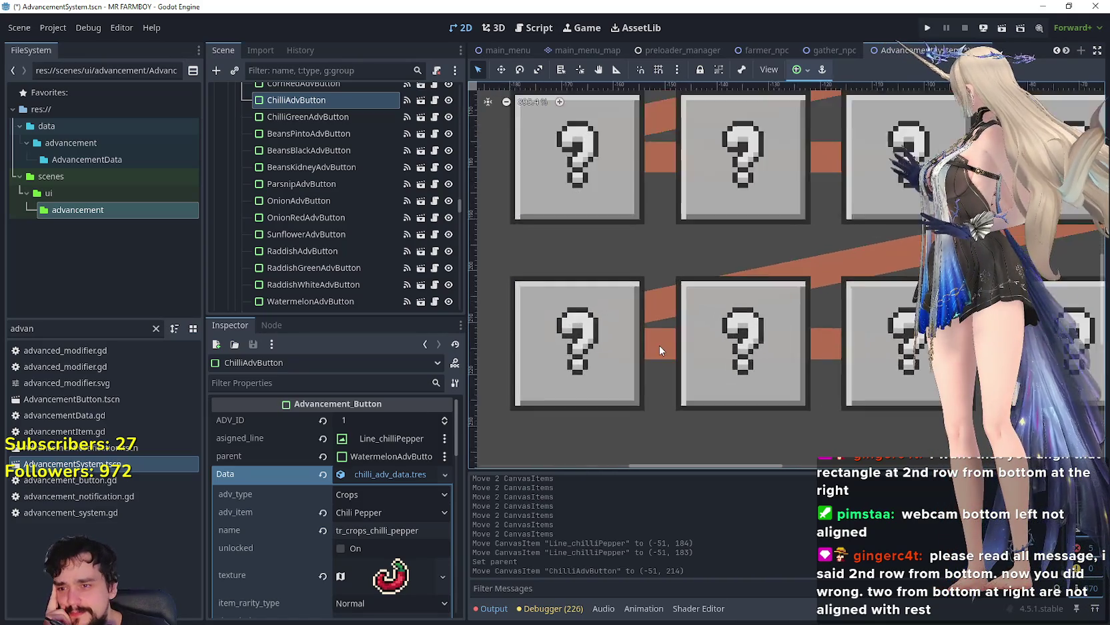
scroll(733, 324, up, 1)
scroll(744, 319, down, 1)
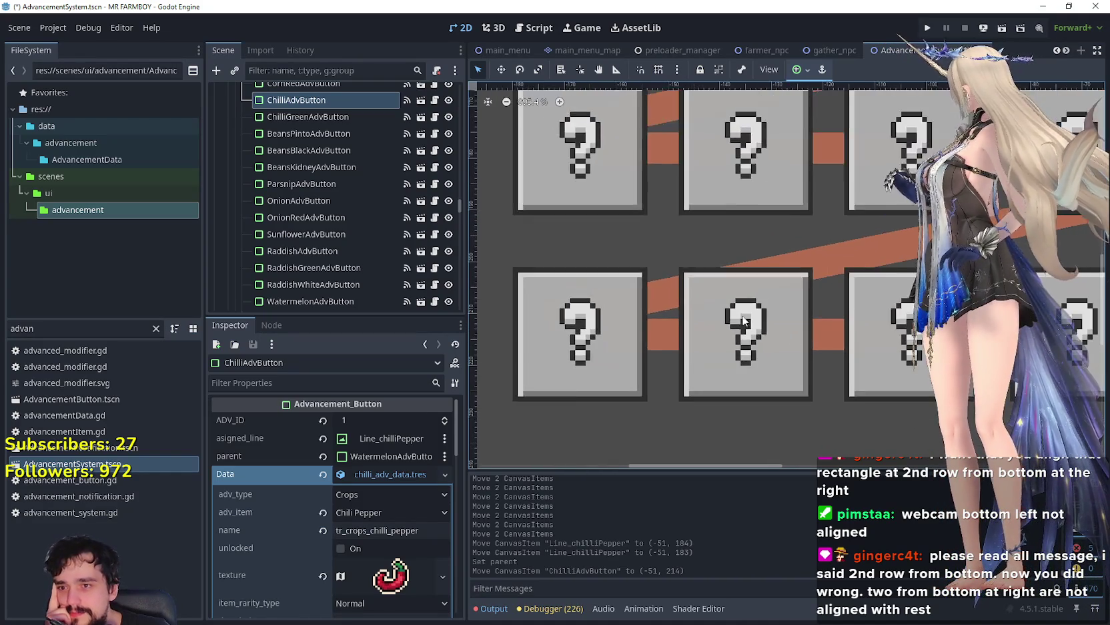
scroll(744, 319, down, 3)
scroll(801, 325, up, 6)
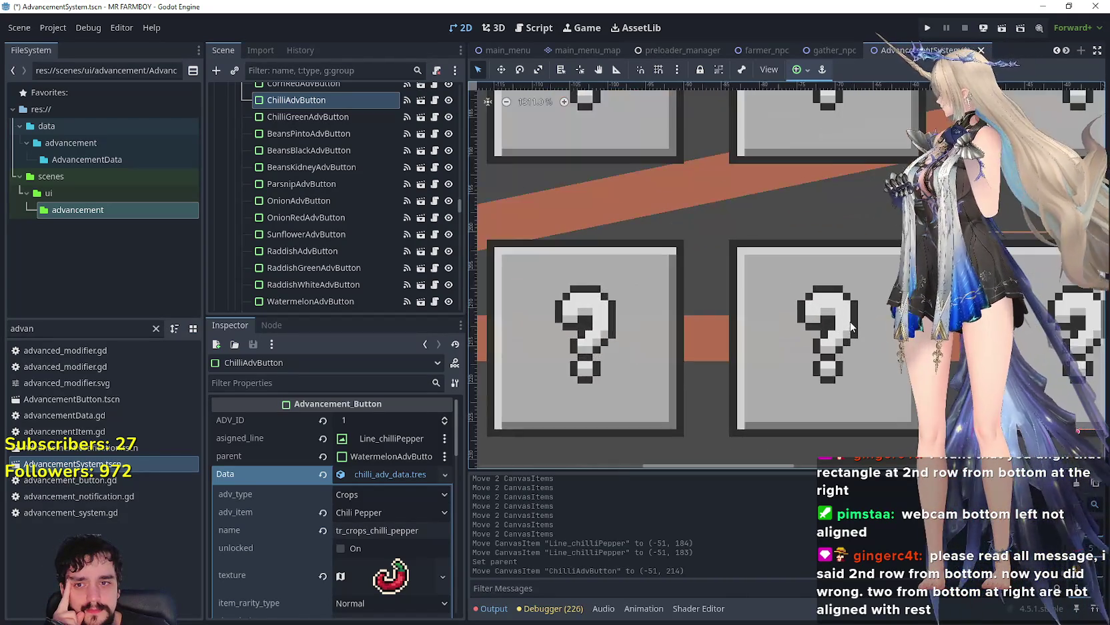
scroll(802, 277, up, 5)
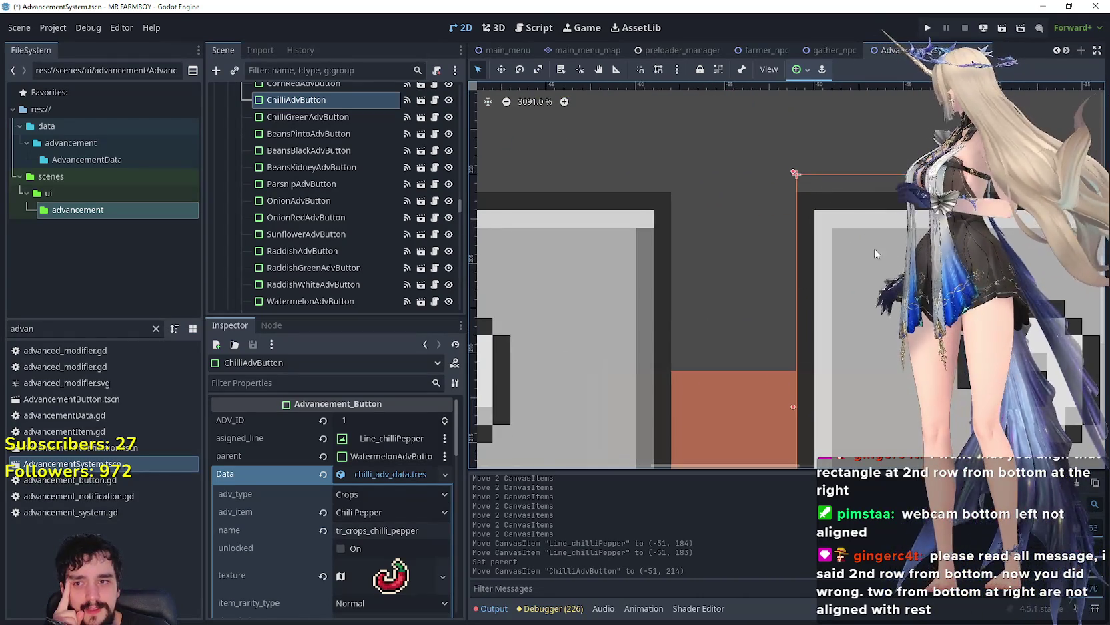
scroll(828, 205, down, 6)
scroll(847, 236, up, 3)
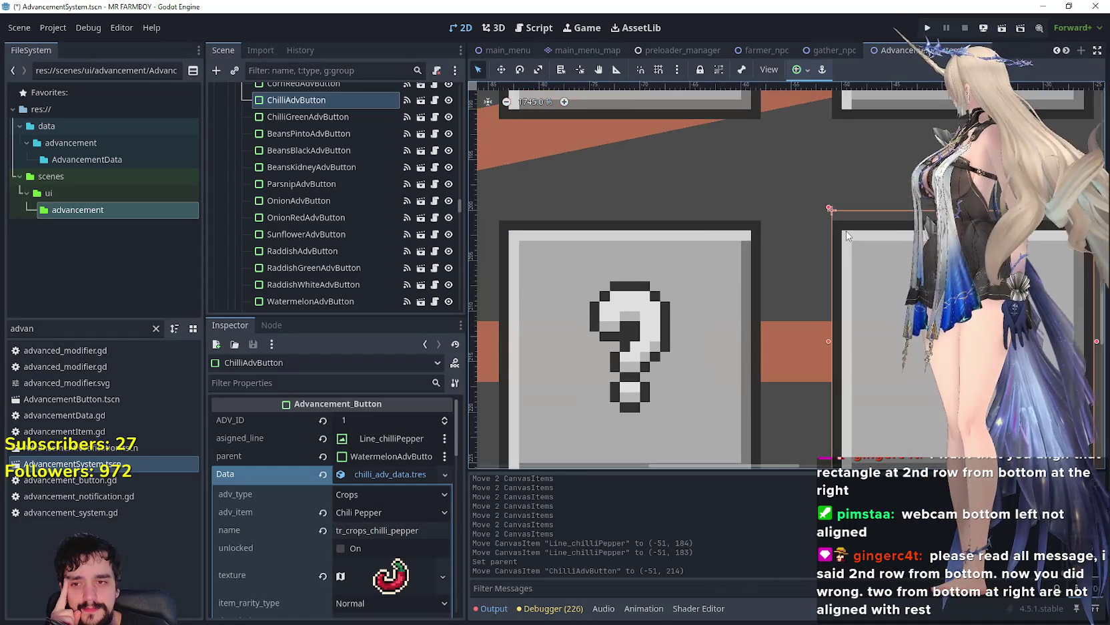
scroll(779, 210, up, 7)
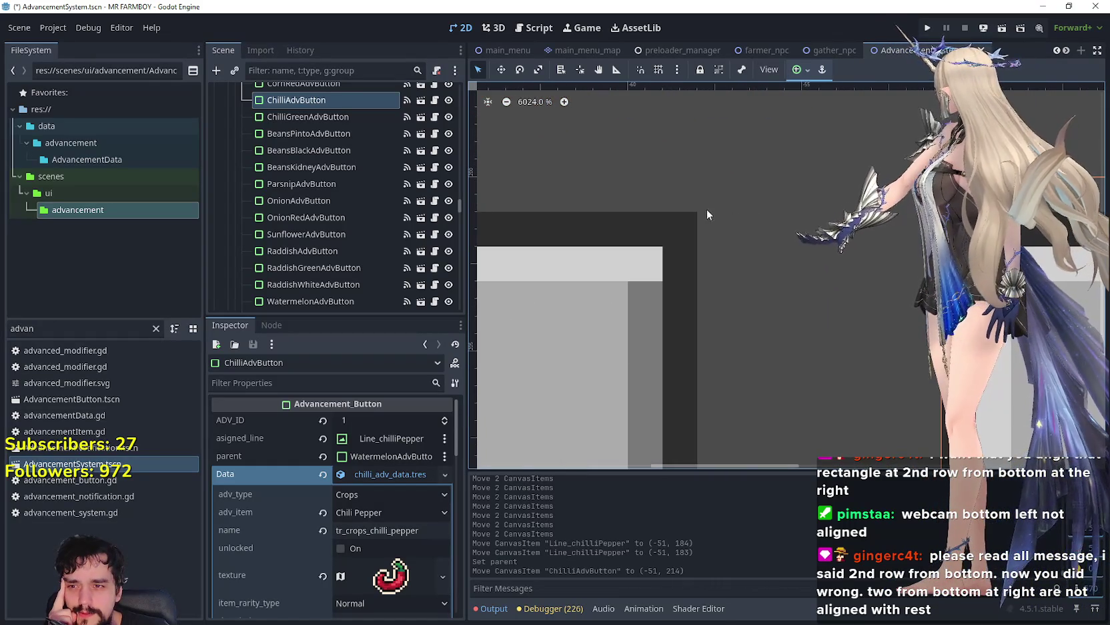
scroll(678, 225, down, 5)
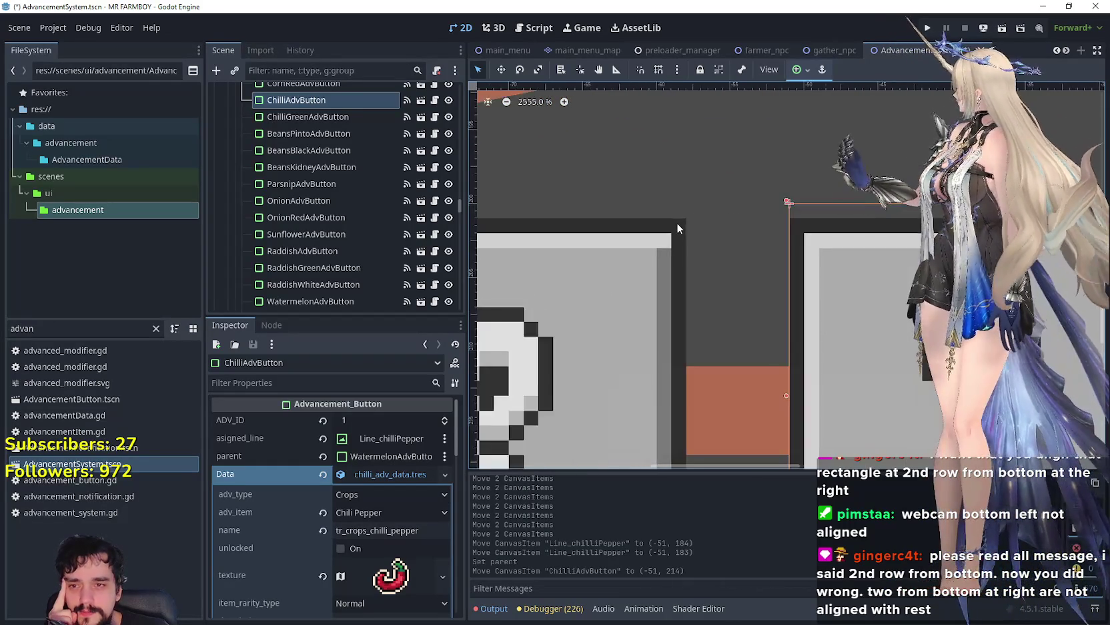
scroll(677, 222, down, 4)
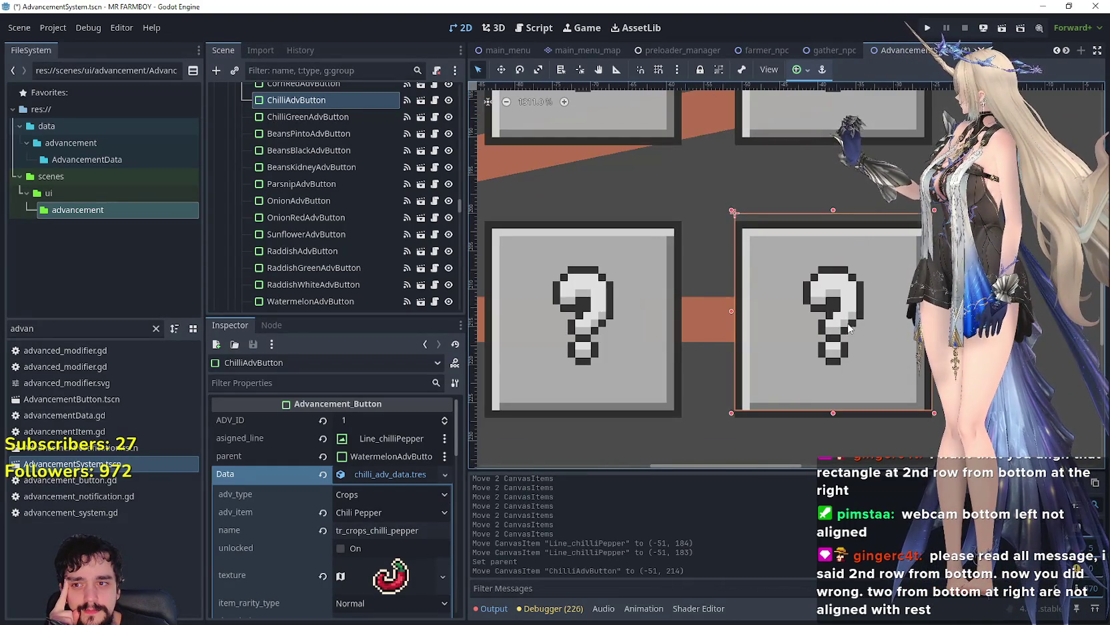
scroll(849, 327, down, 3)
scroll(790, 312, up, 2)
scroll(734, 307, down, 3)
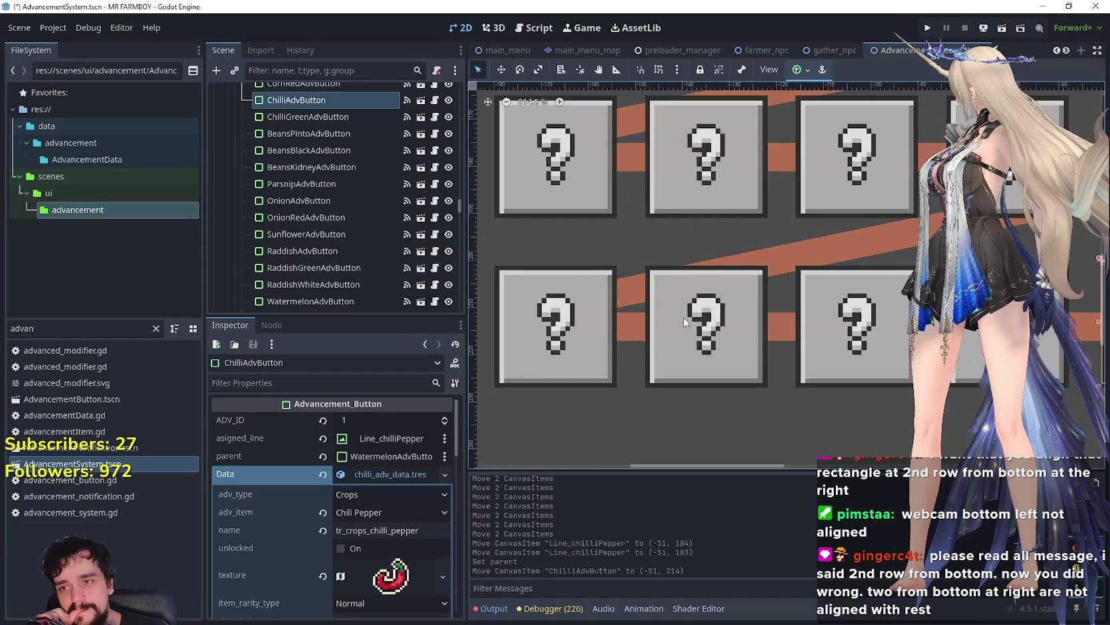
scroll(674, 347, up, 3)
scroll(651, 325, down, 4)
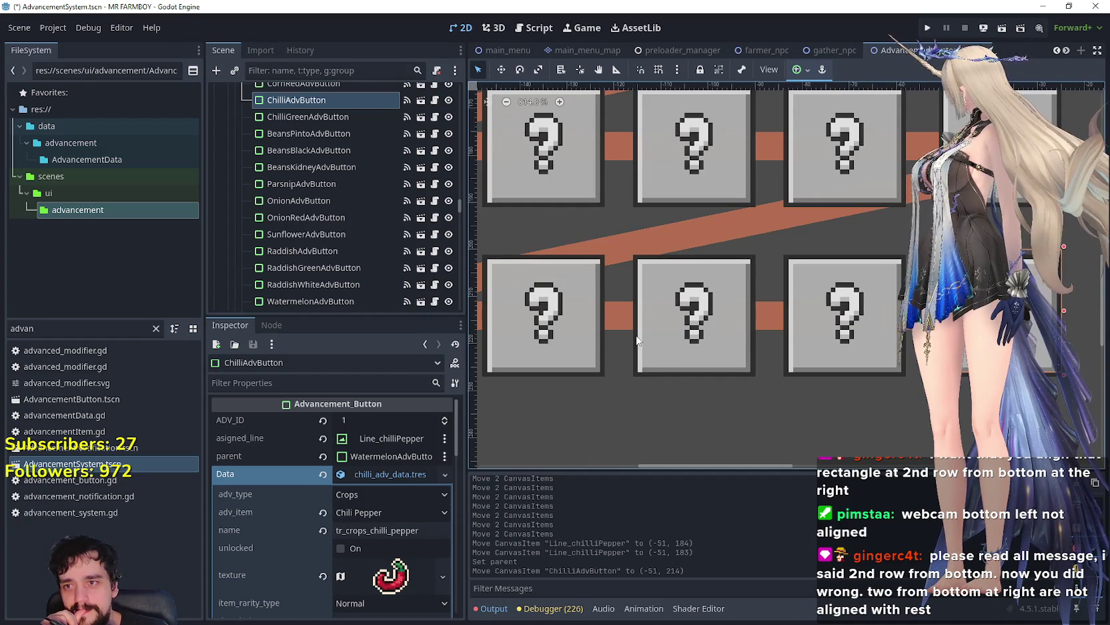
scroll(640, 343, down, 2)
- Pan and zoom out to about 195% over the button grid, deselecting the chilli button
mouse_move(642, 203)
mouse_down()
mouse_move(716, 231)
mouse_move(721, 377)
mouse_move(694, 327)
mouse_move(670, 361)
mouse_move(649, 340)
mouse_move(574, 345)
mouse_move(725, 335)
mouse_move(712, 310)
mouse_move(702, 325)
mouse_move(634, 295)
mouse_up()
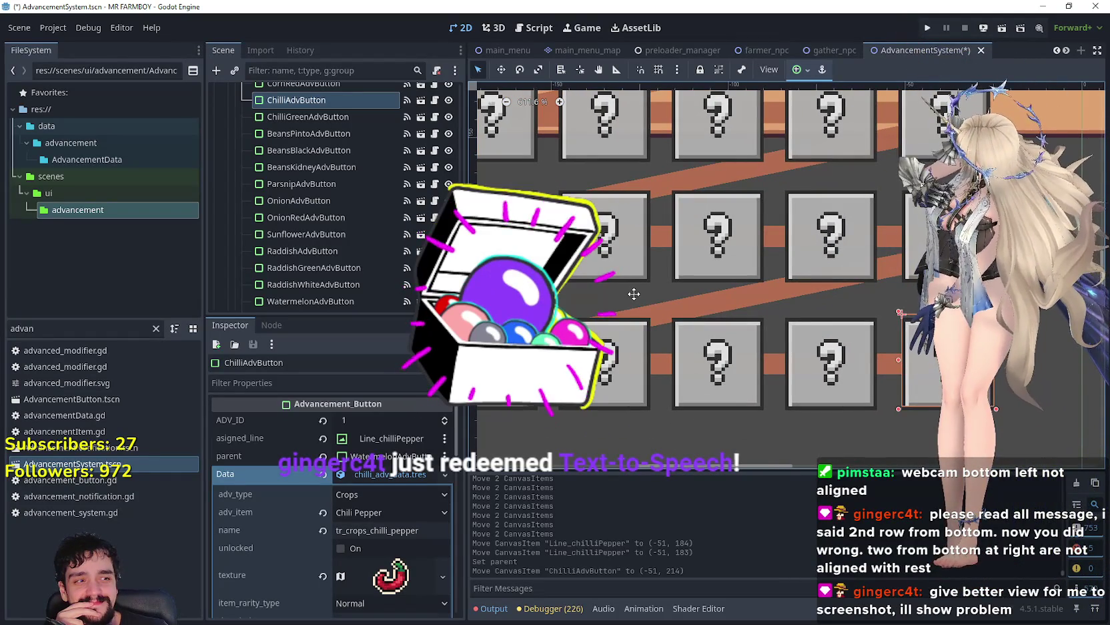
drag(634, 294, 664, 342)
scroll(665, 335, down, 5)
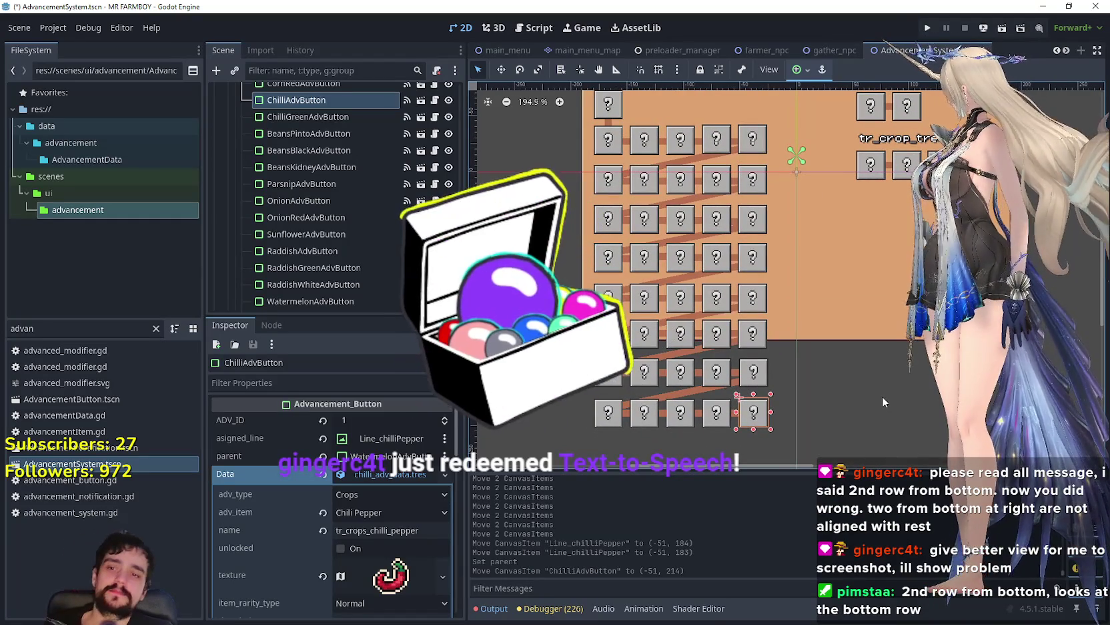
click(882, 398)
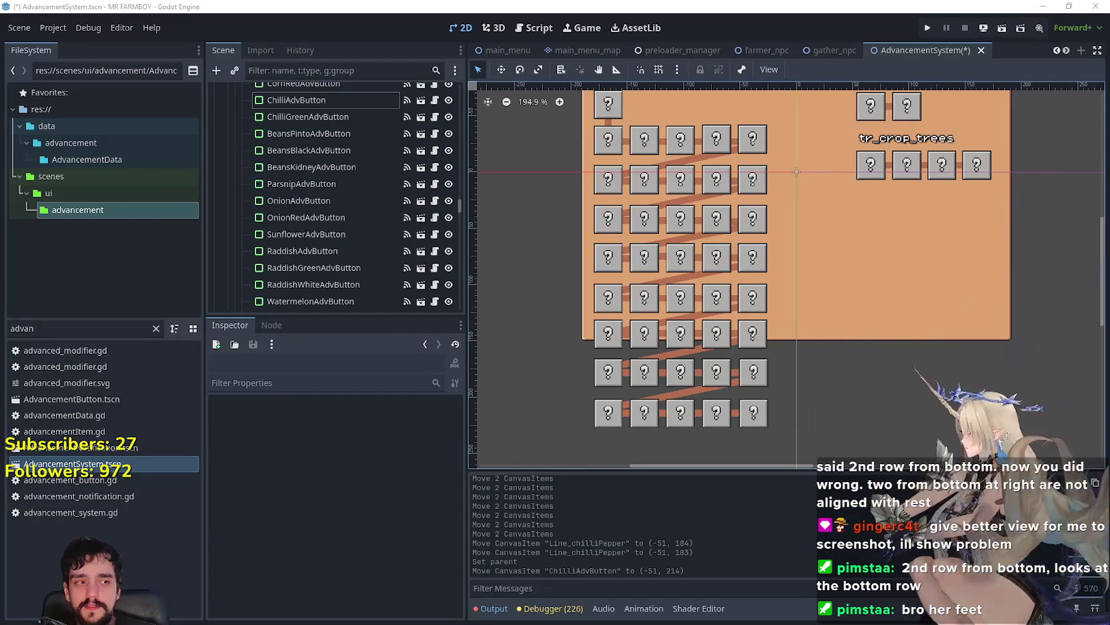
- Scroll the viewport over the unselected grid of eight five-button crop rows
scroll(709, 296, down, 2)
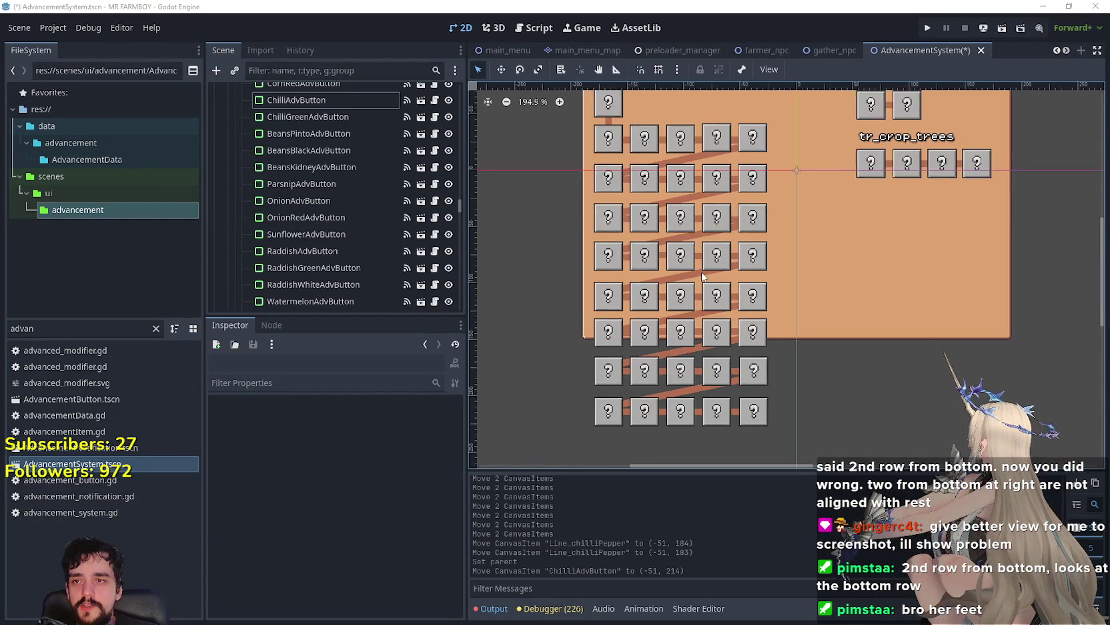
scroll(636, 159, up, 1)
scroll(847, 294, up, 2)
scroll(770, 263, down, 3)
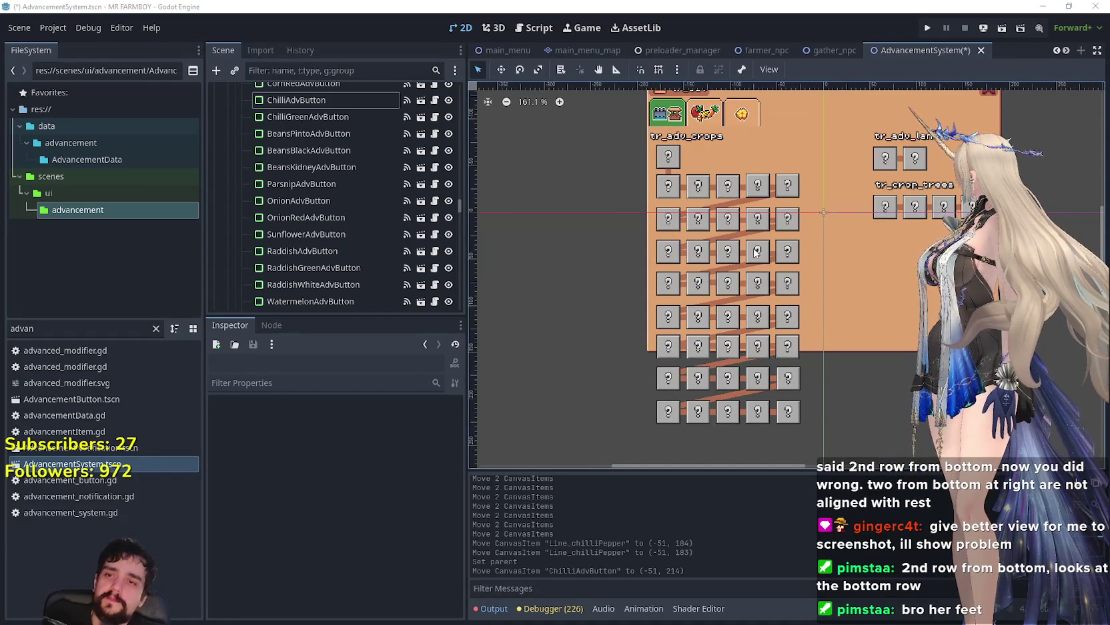
scroll(767, 254, up, 3)
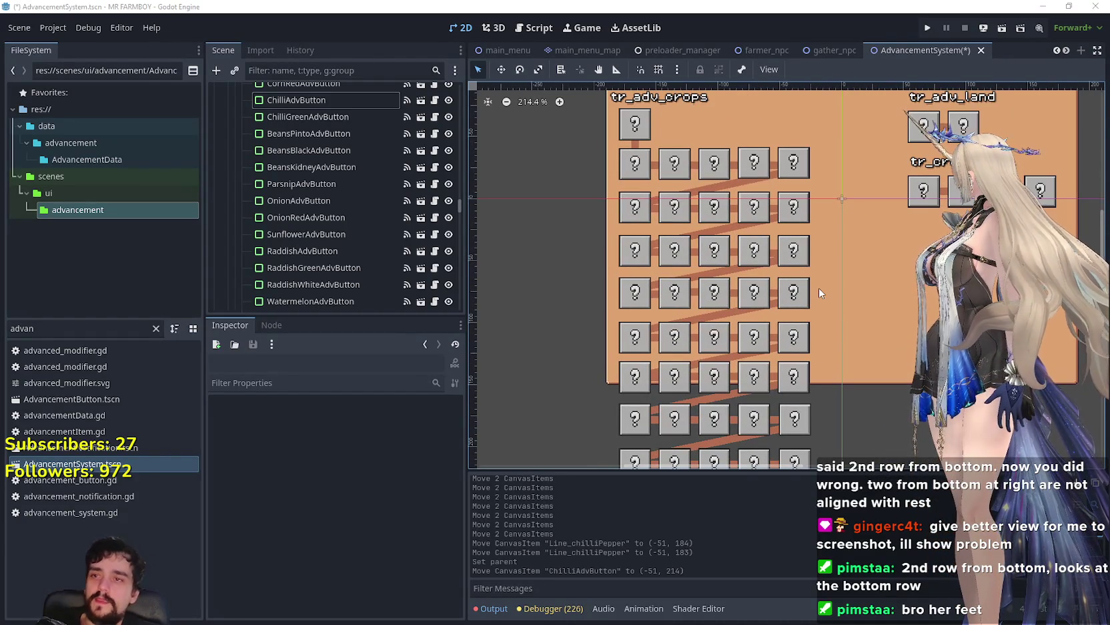
scroll(820, 289, down, 2)
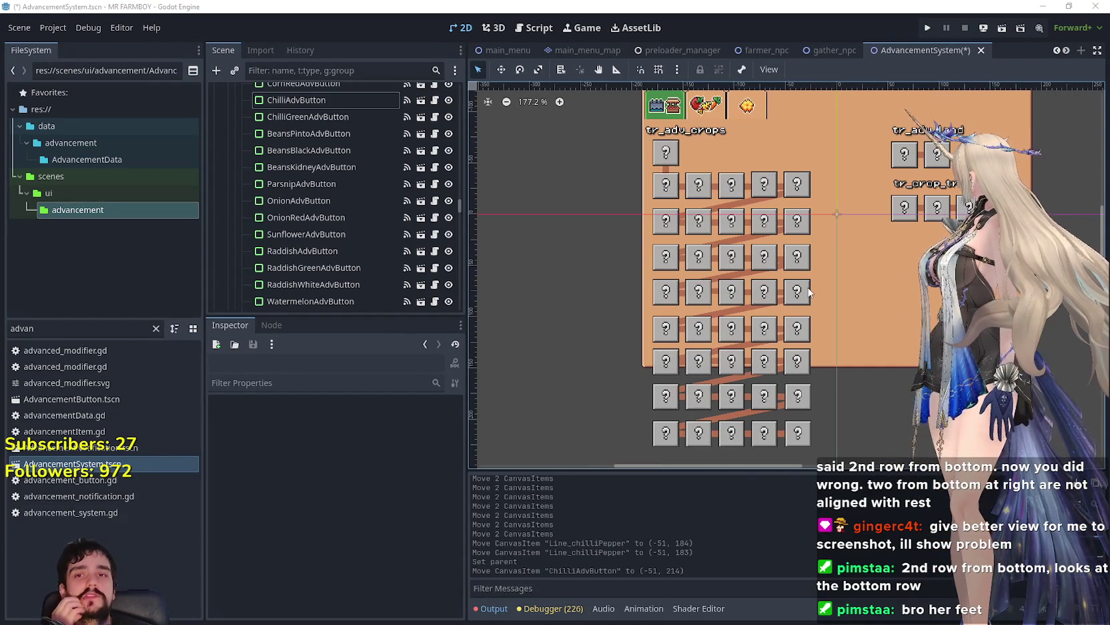
scroll(809, 292, up, 2)
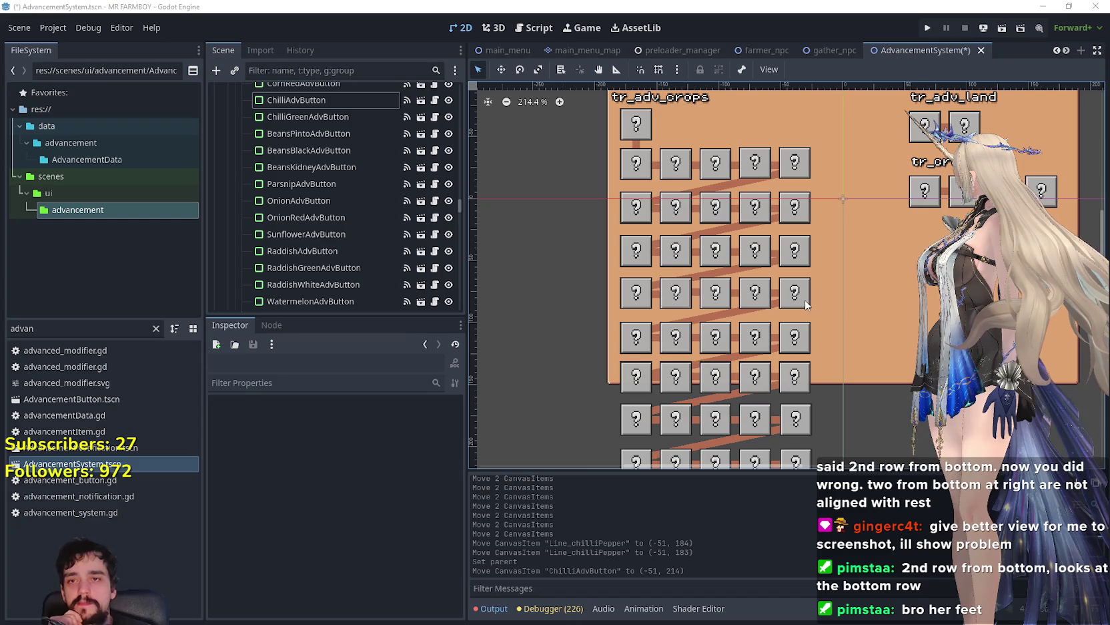
scroll(806, 305, down, 3)
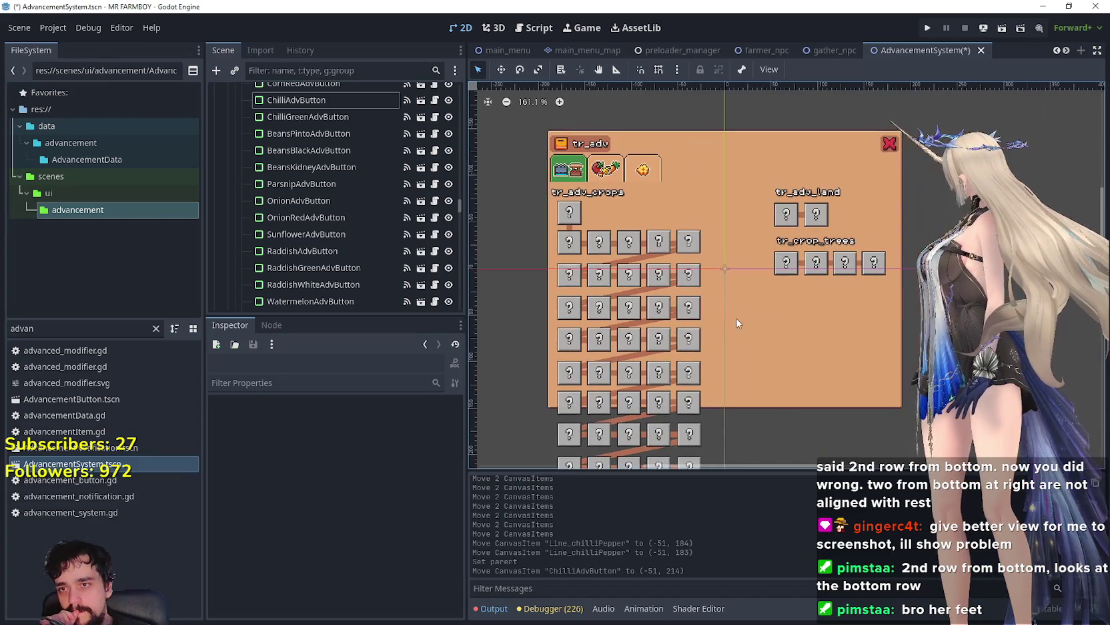
scroll(872, 301, up, 2)
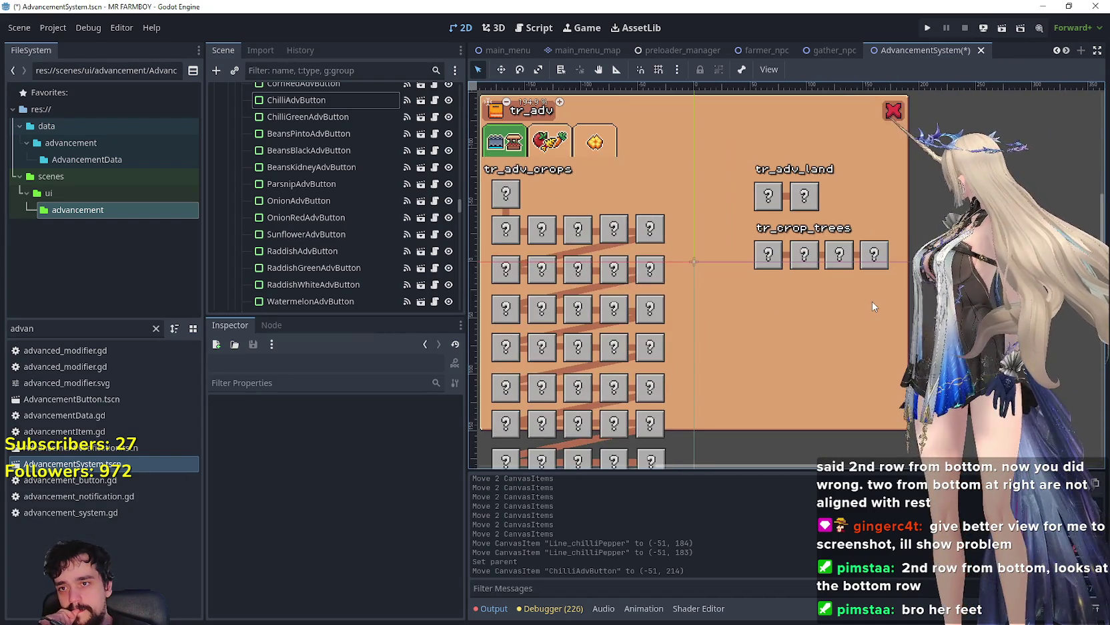
scroll(866, 311, down, 3)
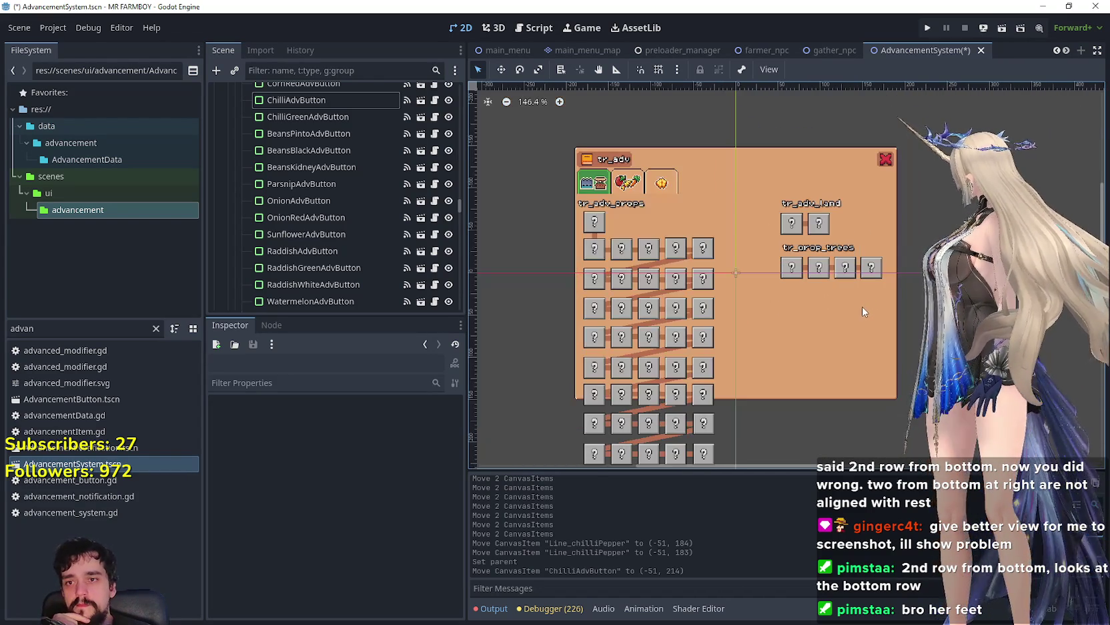
scroll(882, 301, down, 1)
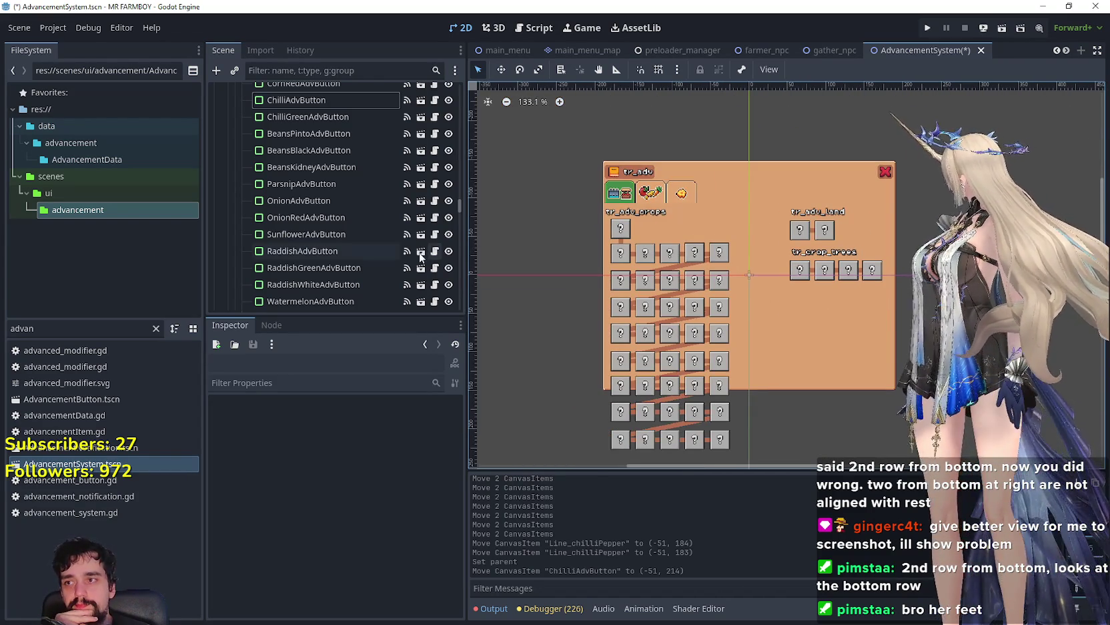
scroll(471, 269, up, 4)
scroll(401, 248, down, 5)
scroll(402, 249, up, 3)
click(305, 138)
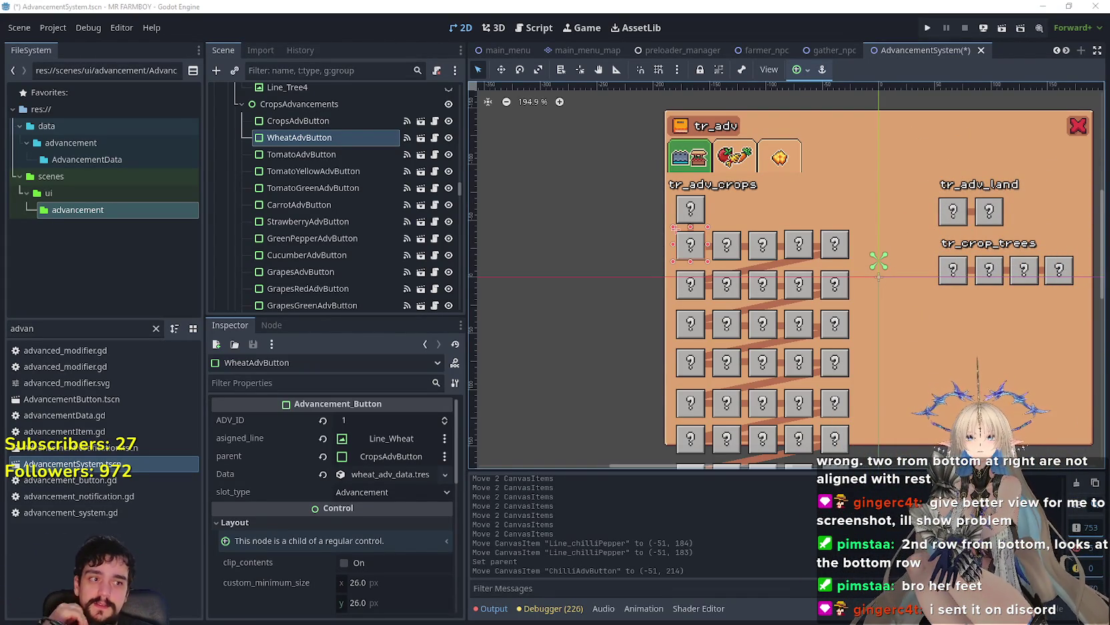
- Check the crops chart artwork, then move TomatoGreenAdvButton directly under WheatAdvButton
scroll(813, 417, down, 1)
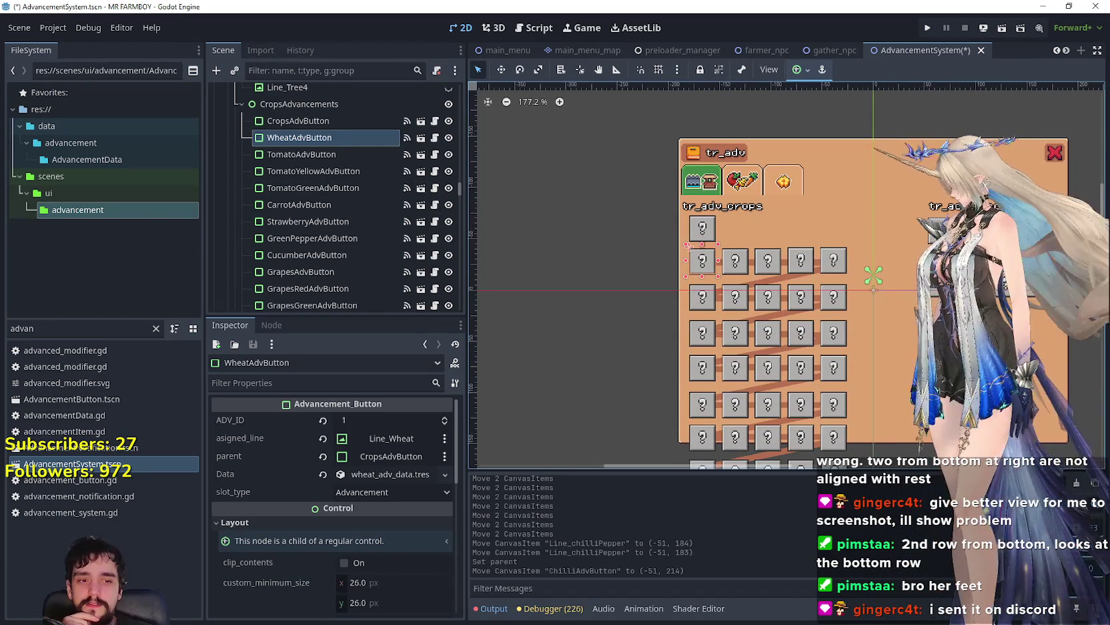
key(alt+Tab)
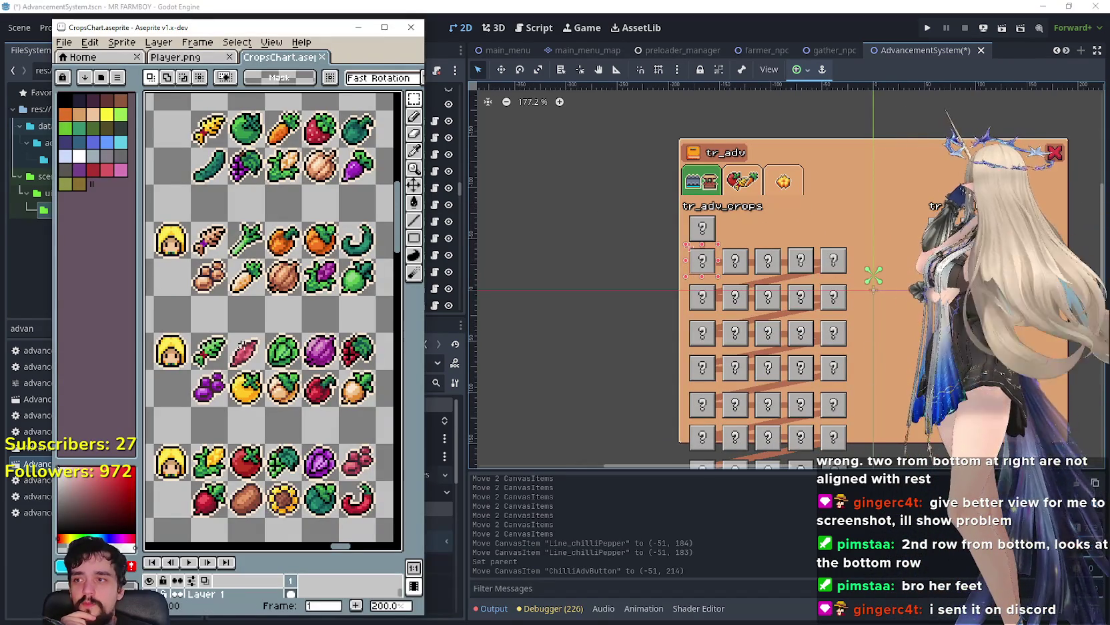
key(alt+Tab)
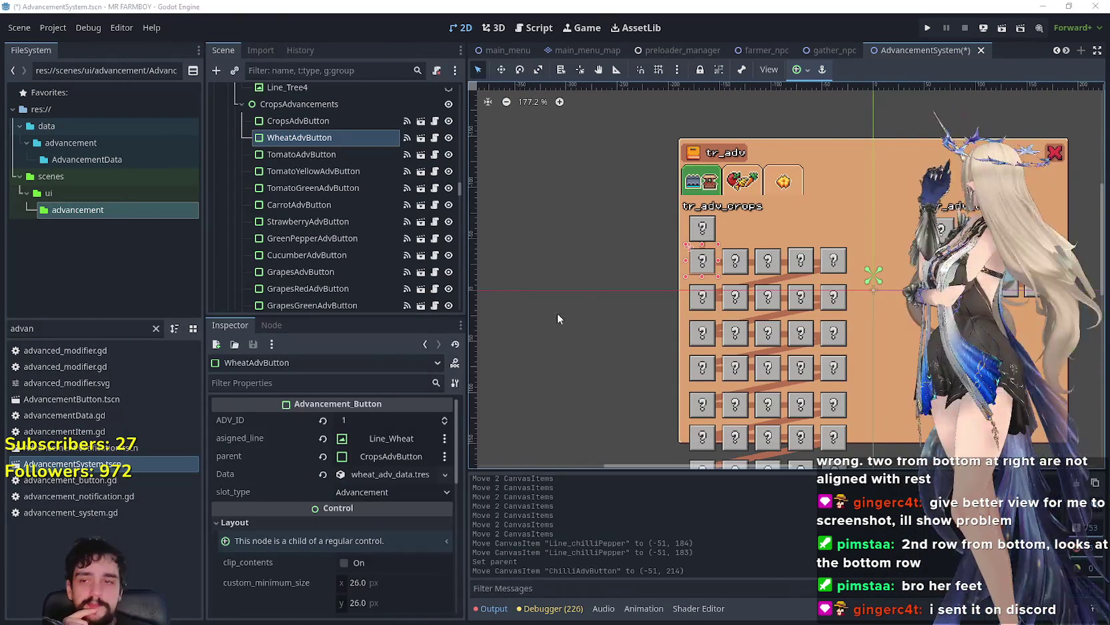
scroll(850, 298, up, 3)
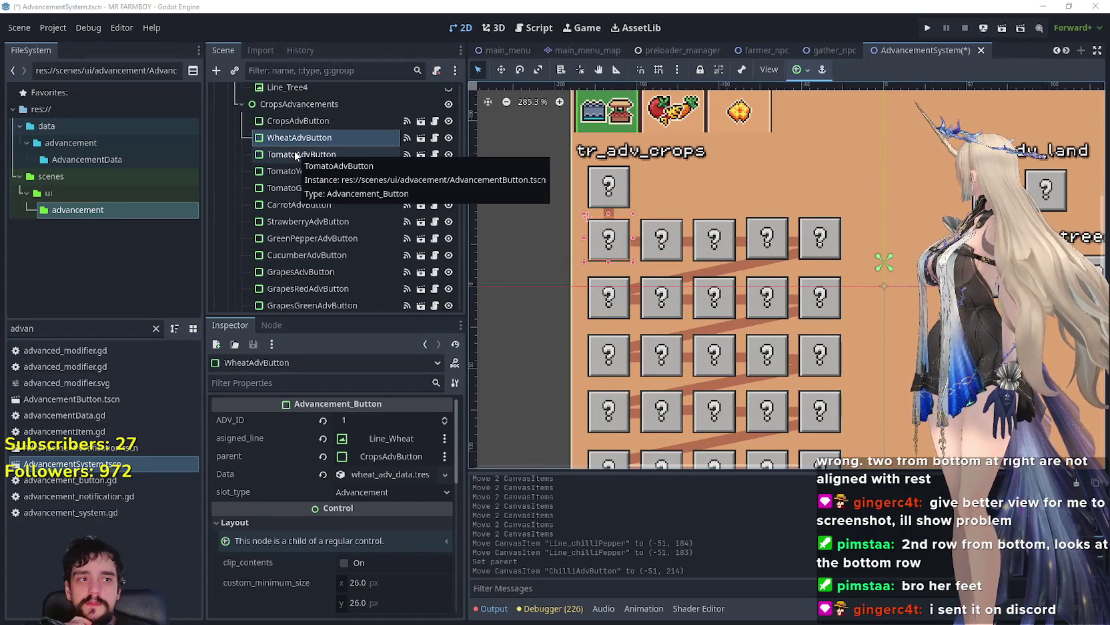
drag(311, 190, 304, 148)
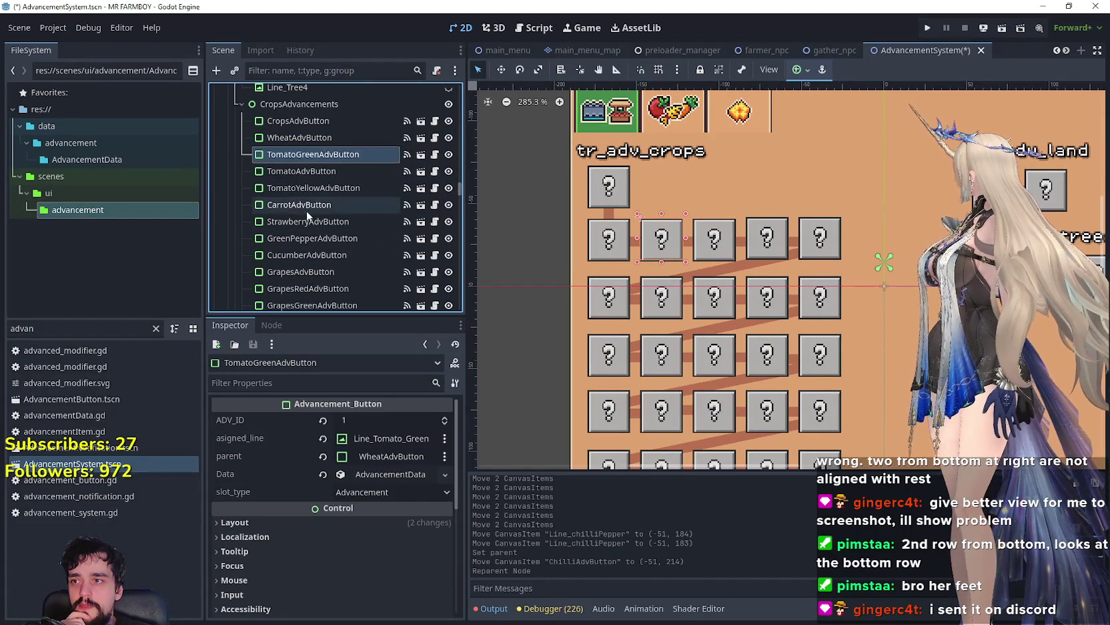
- Move CarrotAdvButton up to follow TomatoGreenAdvButton, undoing one misplaced drop
mouse_move(278, 204)
mouse_down()
mouse_move(306, 144)
mouse_move(314, 213)
mouse_move(311, 189)
mouse_up()
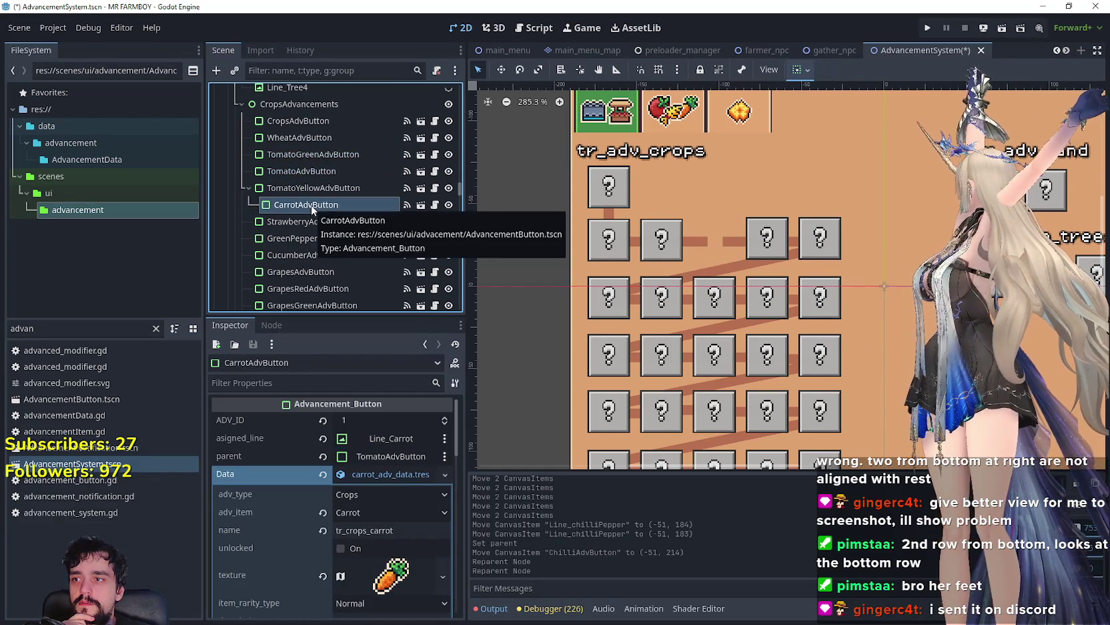
drag(335, 256, 300, 164)
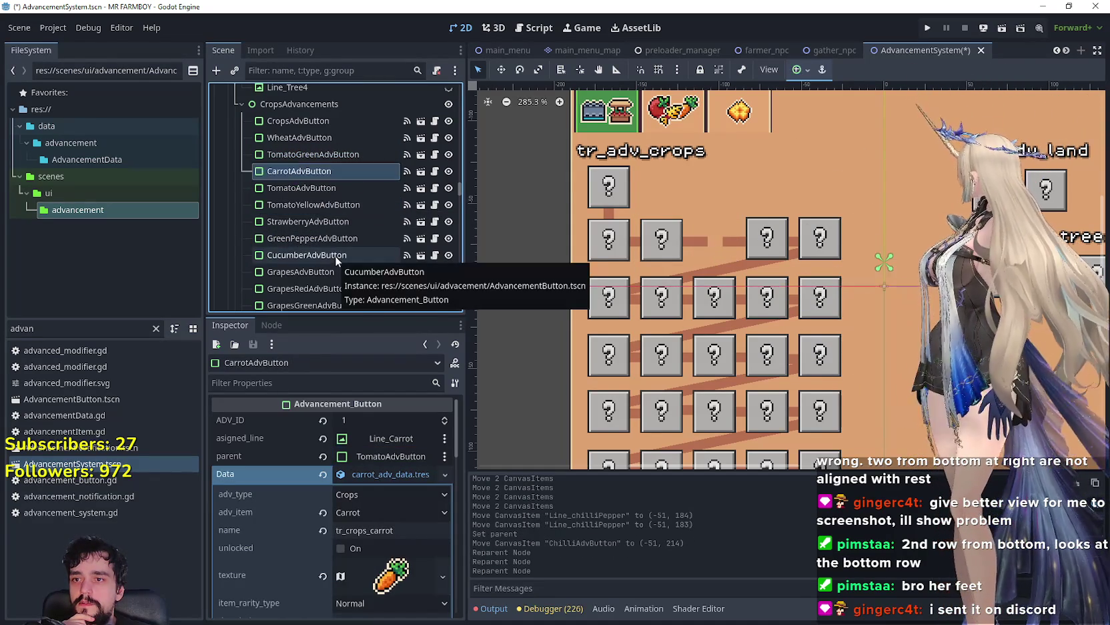
scroll(928, 310, down, 2)
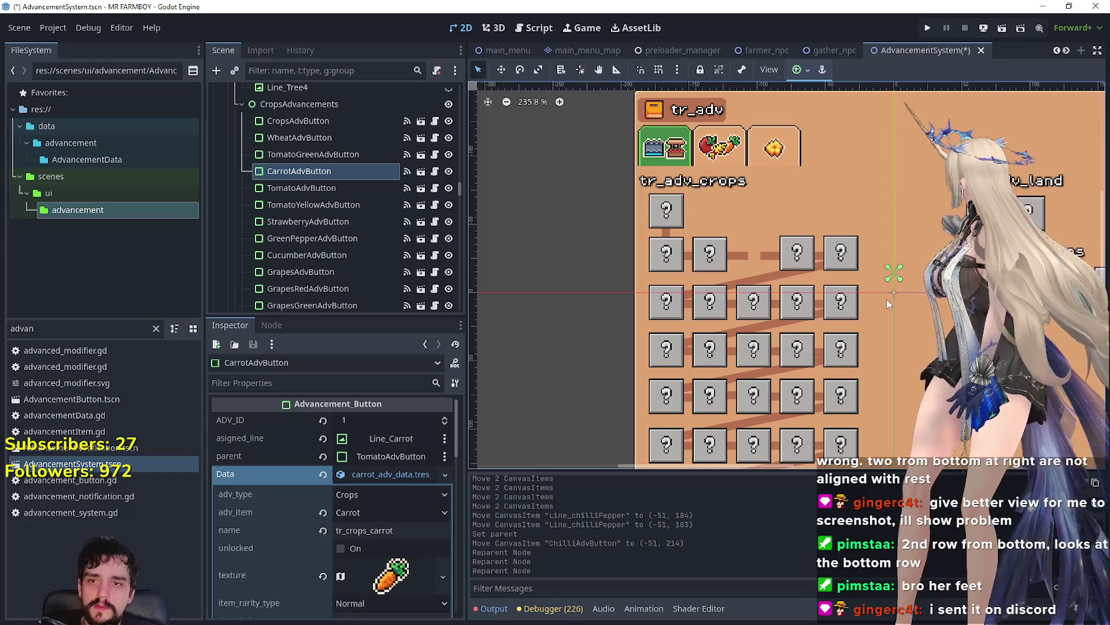
key(ctrl+z)
key(ctrl+z)
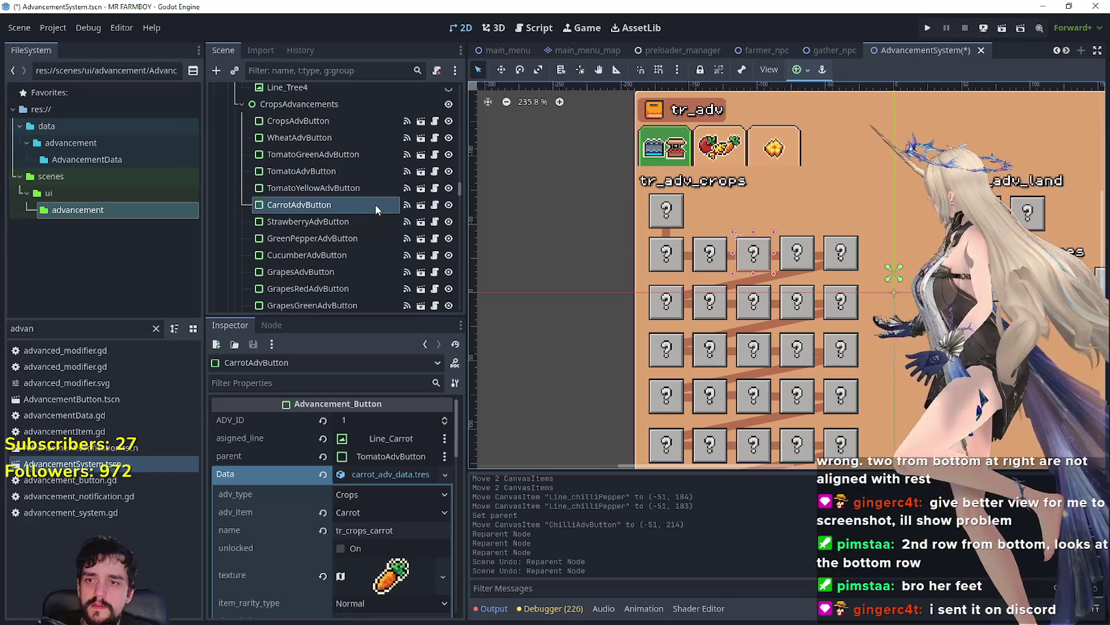
mouse_move(321, 209)
mouse_down()
mouse_move(298, 184)
mouse_move(298, 167)
mouse_up()
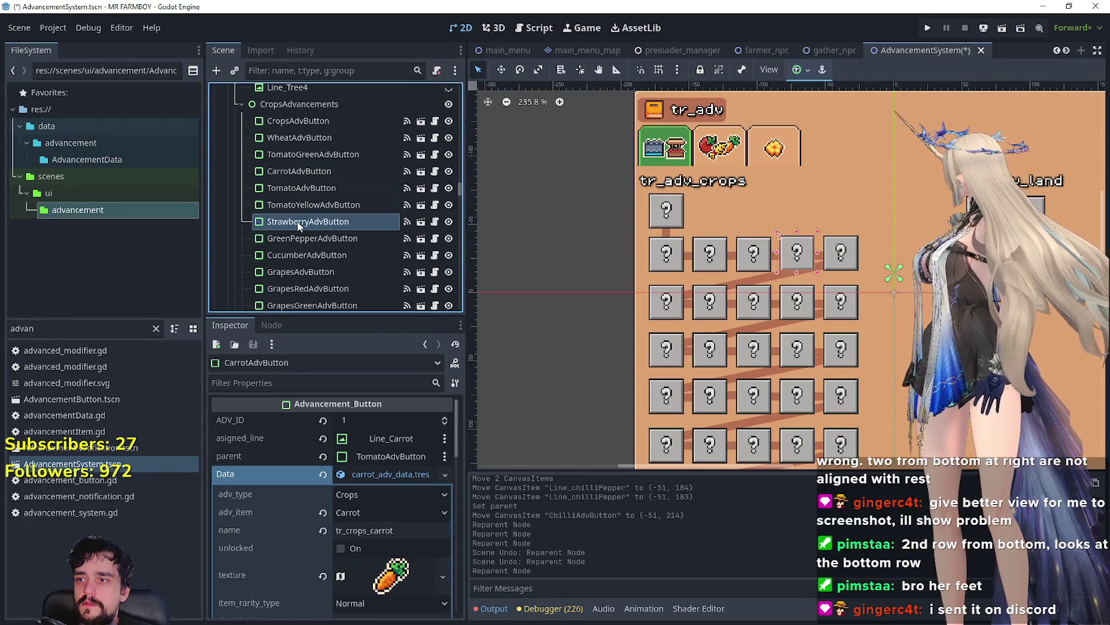
- Reorder Strawberry, GreenPepper, Cucumber and Grapes AdvButton nodes in sequence below CarrotAdvButton
click(291, 189)
drag(300, 222, 292, 183)
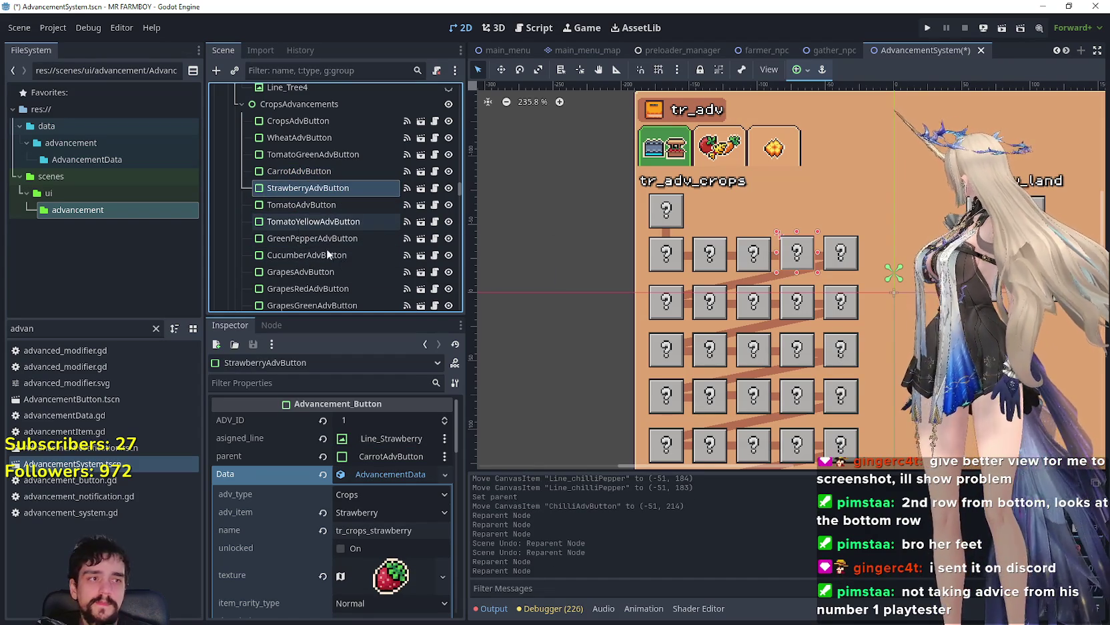
mouse_move(335, 237)
mouse_down()
mouse_move(285, 237)
mouse_move(285, 203)
mouse_up()
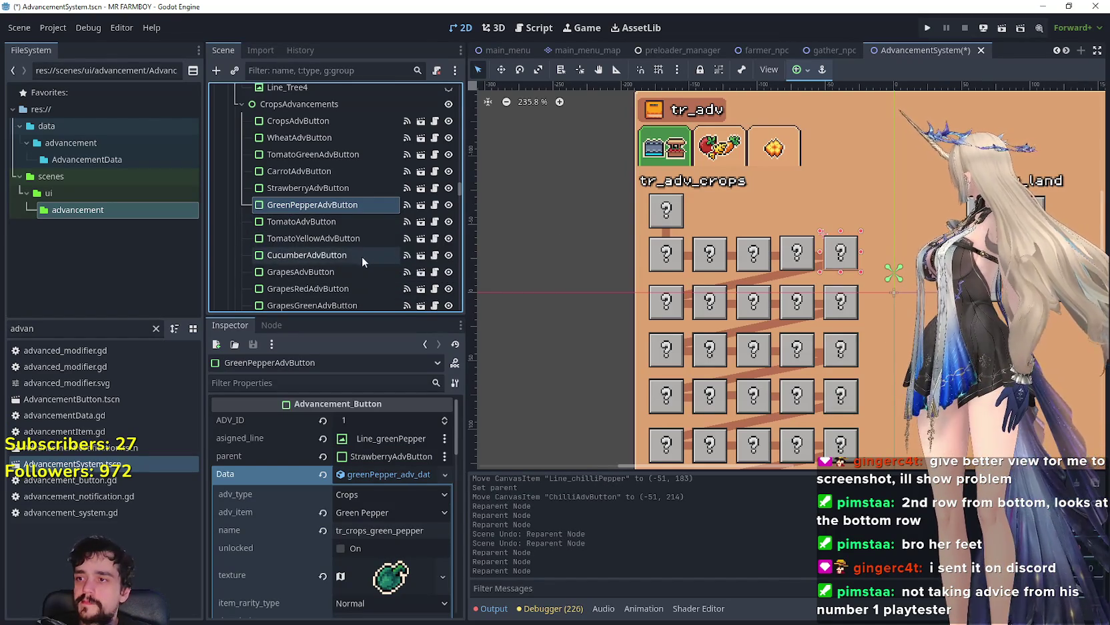
click(306, 254)
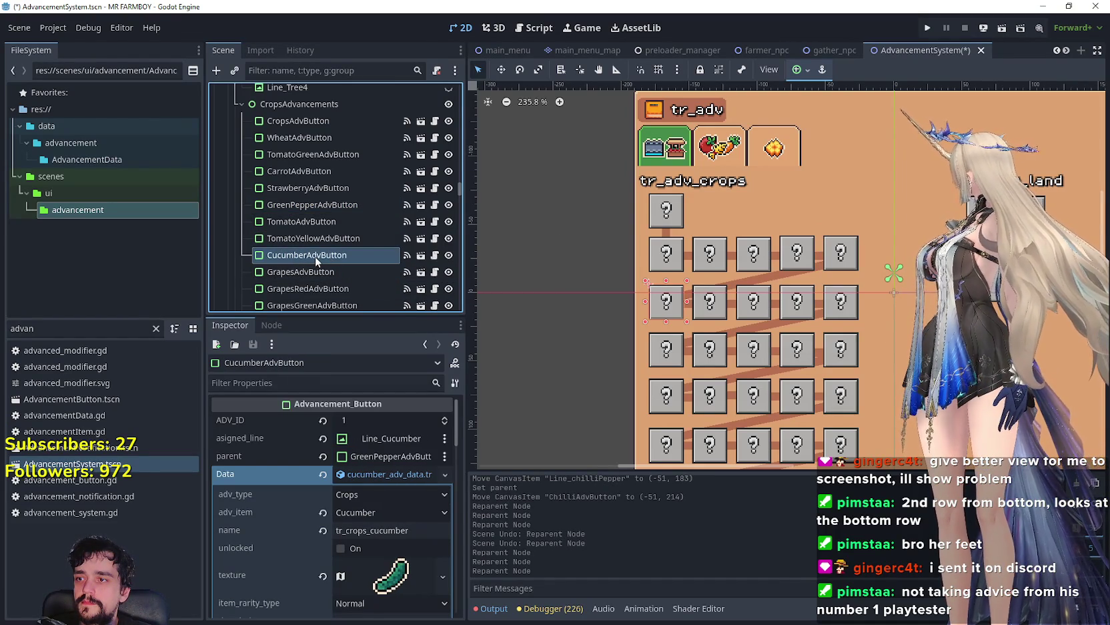
drag(301, 217, 301, 218)
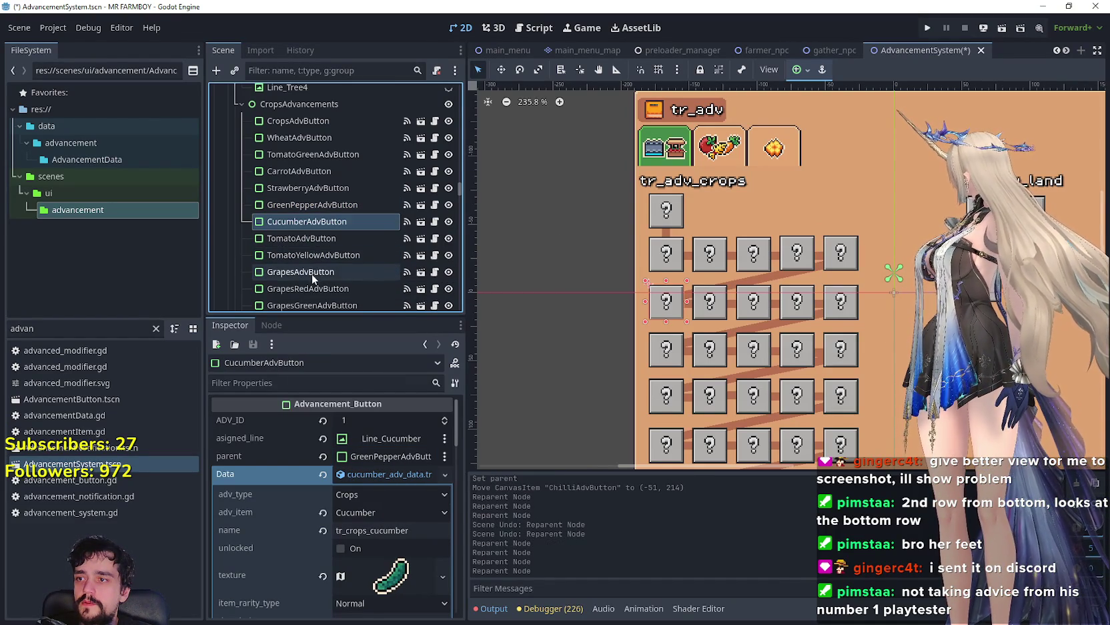
click(309, 272)
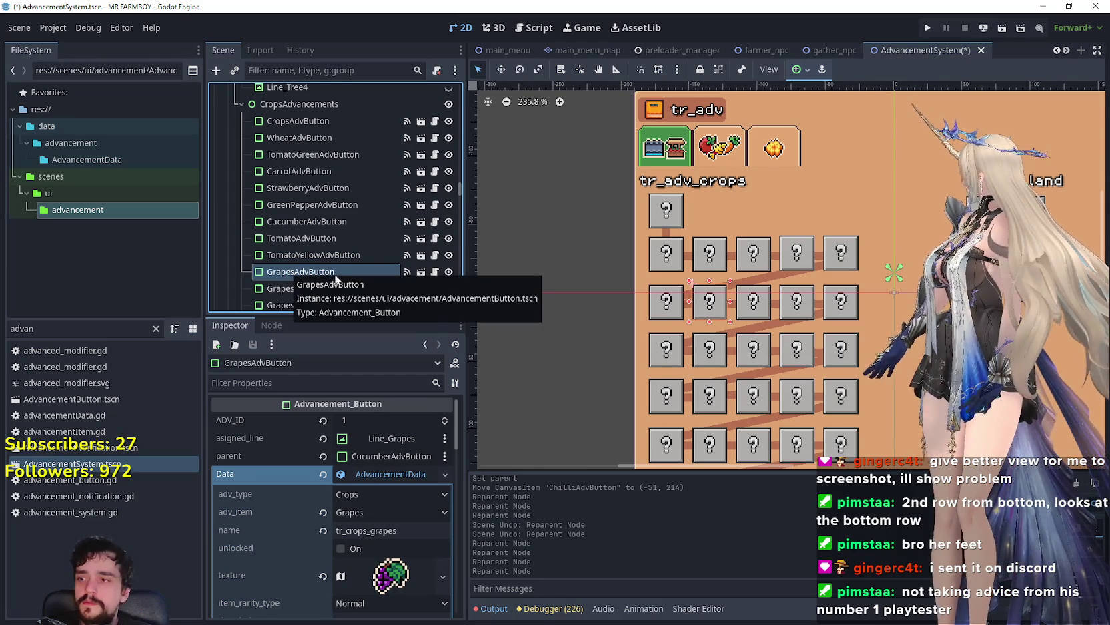
drag(314, 275, 332, 260)
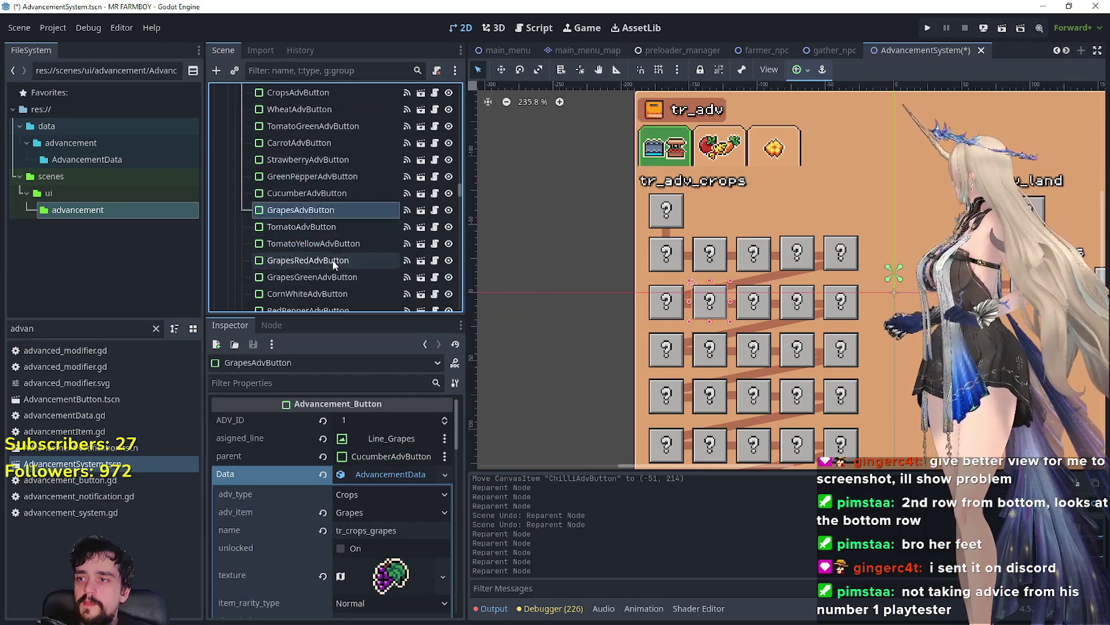
- Inspect CornAdvButton and identify the first buttons of the second crop row on the canvas
scroll(332, 260, down, 3)
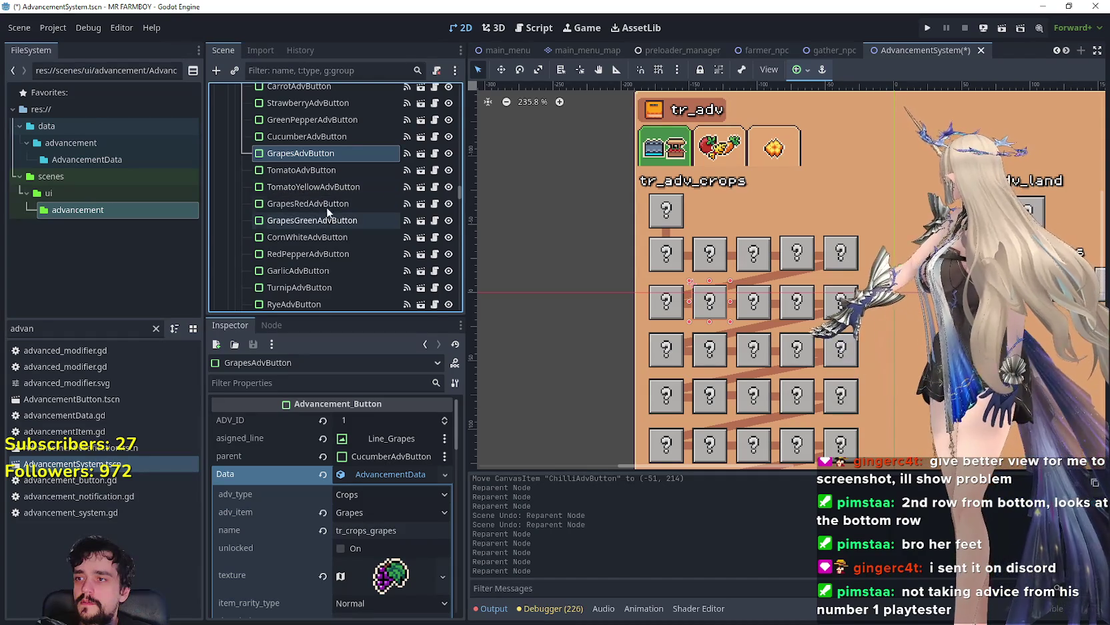
scroll(314, 174, down, 5)
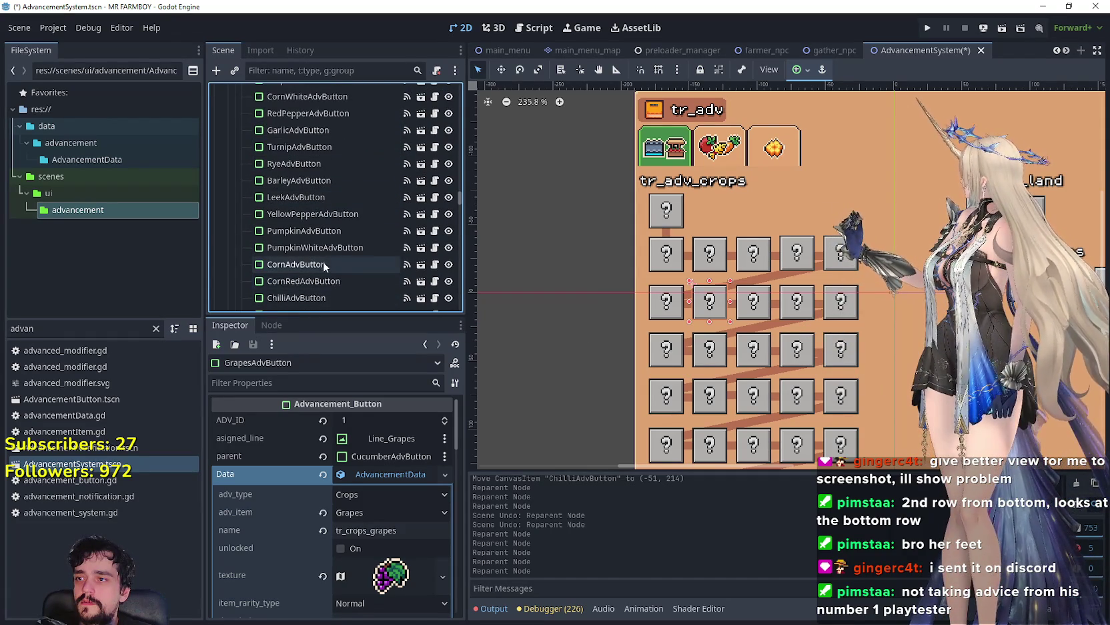
scroll(326, 262, down, 5)
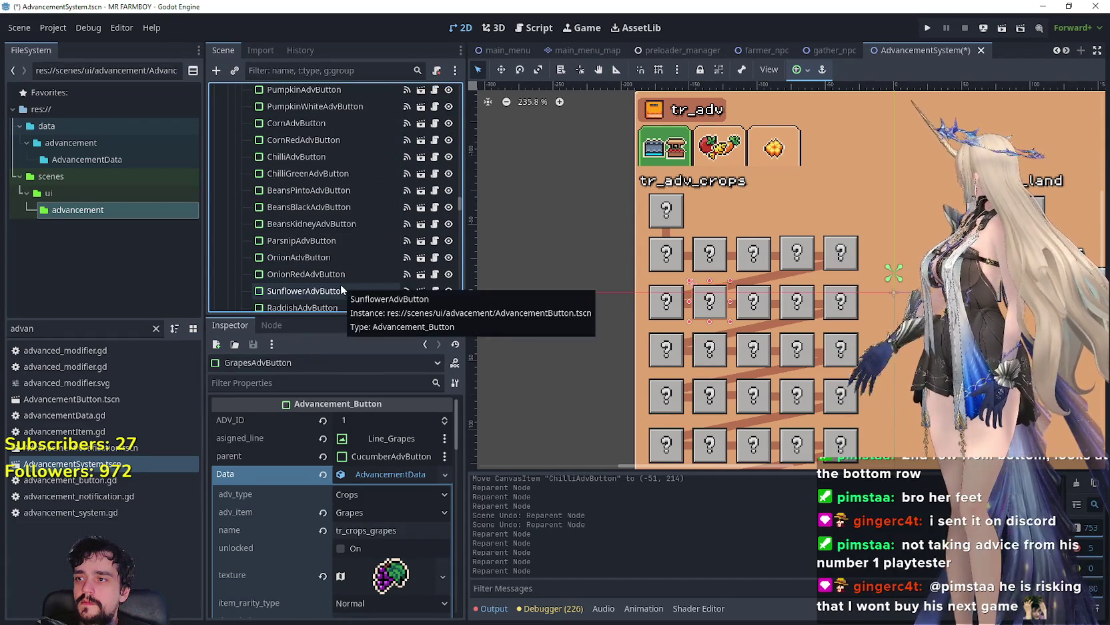
click(328, 125)
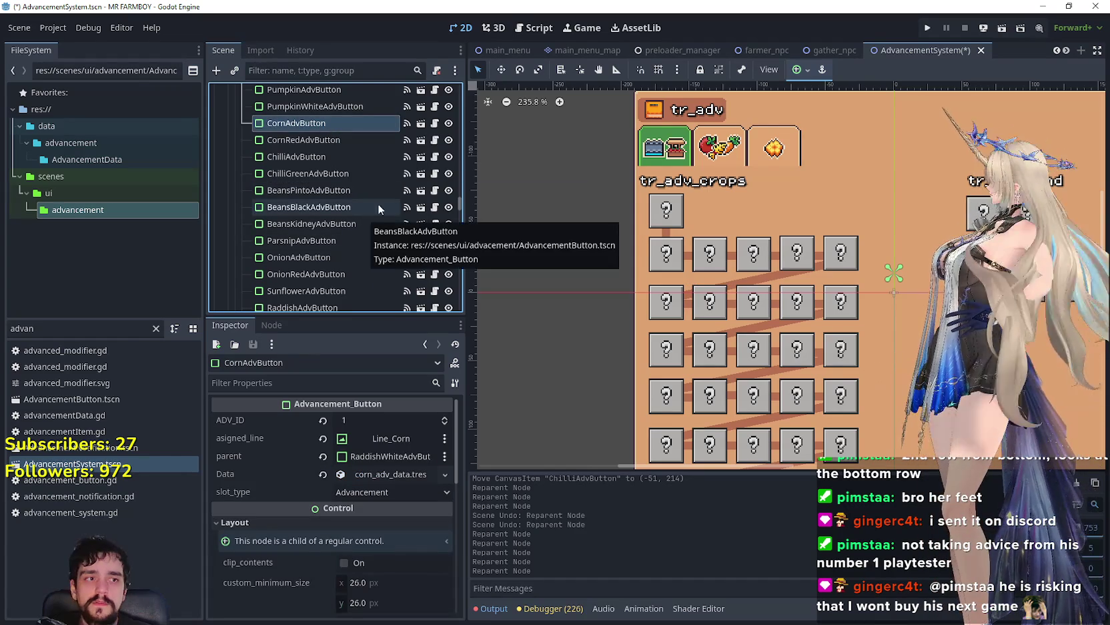
click(663, 310)
click(711, 303)
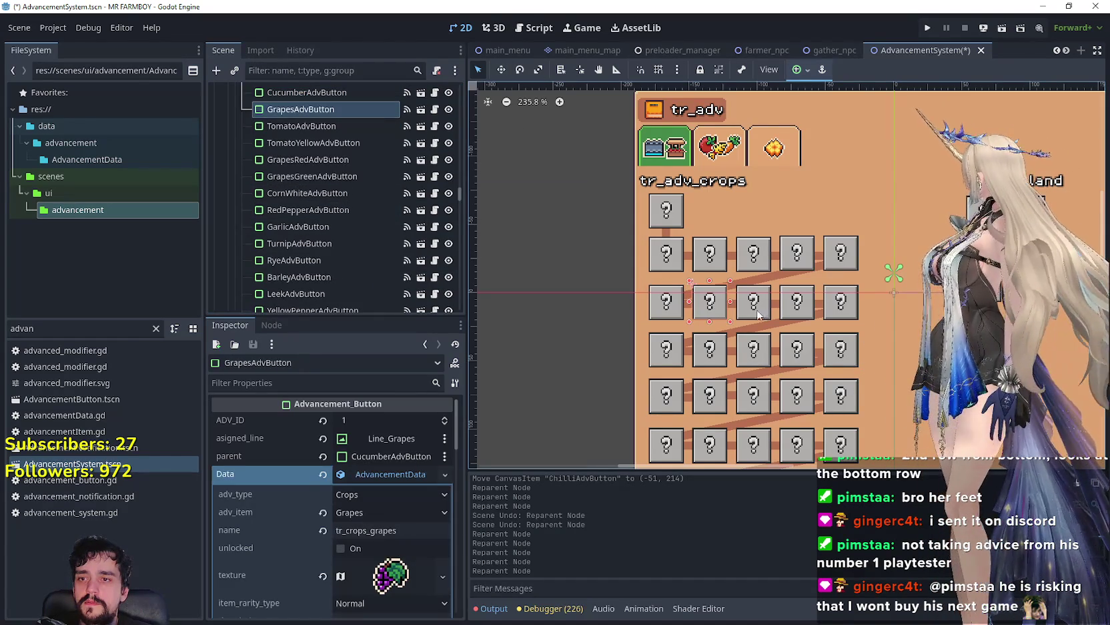
- Move CornWhiteAdvButton, GarlicAdvButton and TurnipAdvButton up in order after GrapesAdvButton
click(754, 310)
mouse_move(300, 278)
mouse_down()
mouse_move(310, 124)
mouse_move(351, 256)
mouse_move(346, 299)
mouse_move(340, 235)
mouse_up()
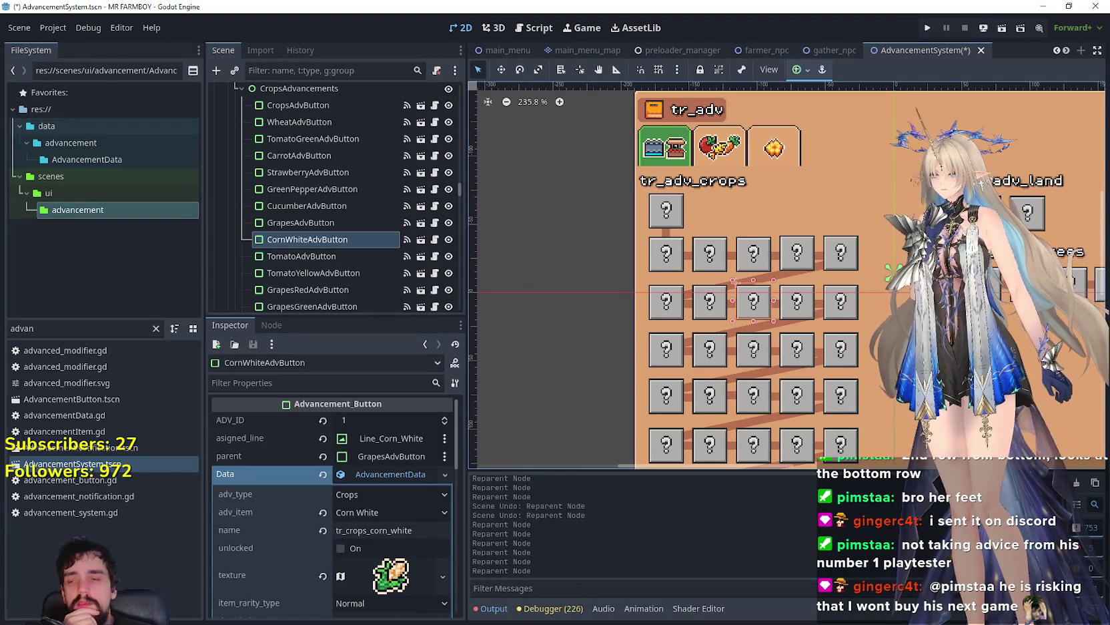
scroll(329, 280, down, 3)
scroll(329, 280, down, 3)
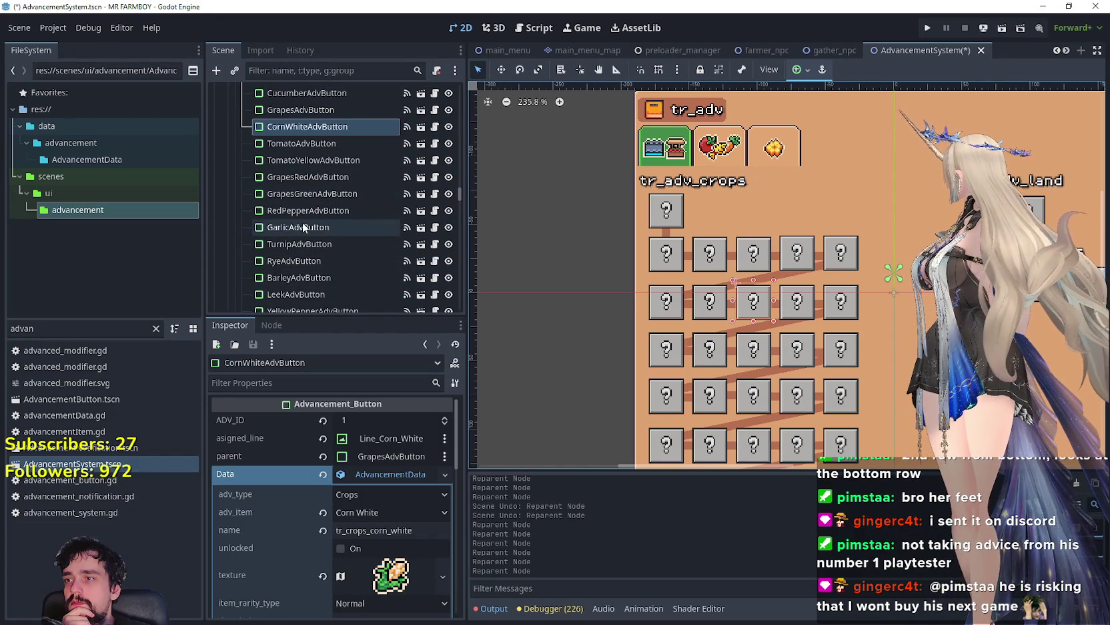
mouse_move(303, 226)
mouse_down()
mouse_move(312, 194)
mouse_move(325, 226)
mouse_up()
mouse_move(327, 177)
mouse_down()
mouse_move(332, 130)
mouse_move(329, 229)
mouse_move(321, 172)
mouse_up()
mouse_move(321, 240)
mouse_down()
mouse_move(319, 176)
mouse_move(327, 267)
mouse_move(339, 143)
mouse_up()
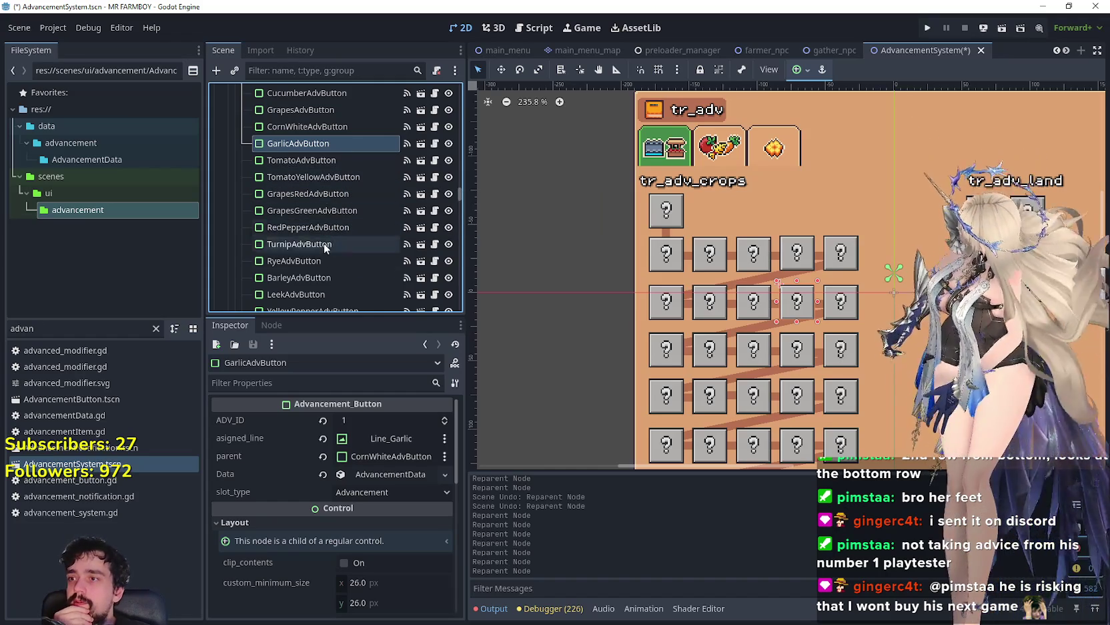
drag(325, 244, 315, 162)
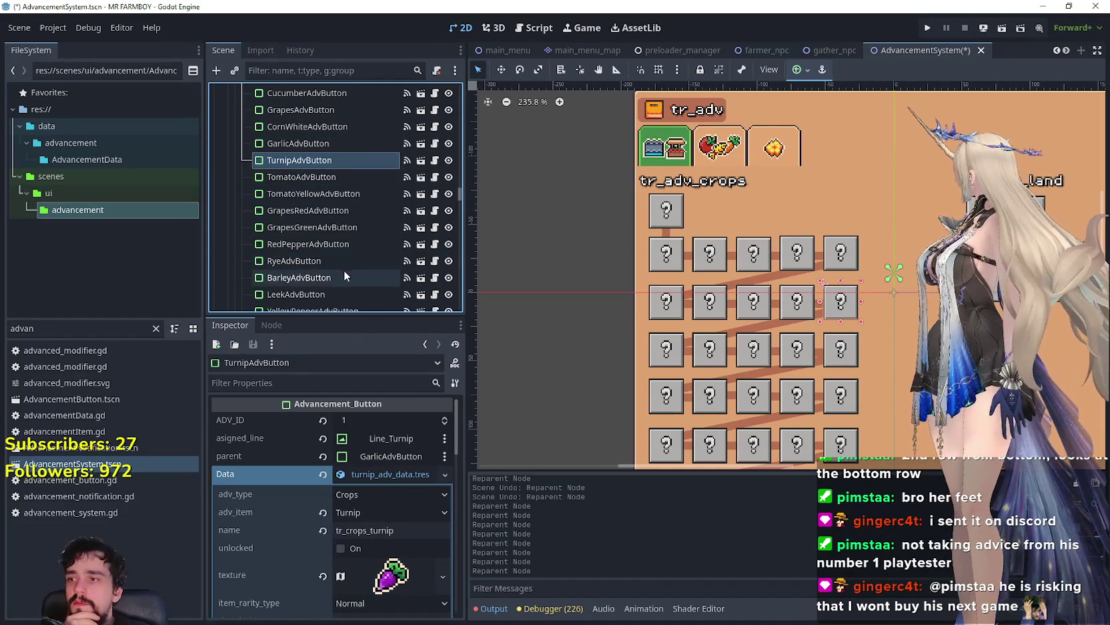
- Reorder RyeAdvButton, LeekAdvButton, YellowPepperAdvButton and PumpkinAdvButton to follow TurnipAdvButton
click(297, 264)
drag(310, 214, 306, 177)
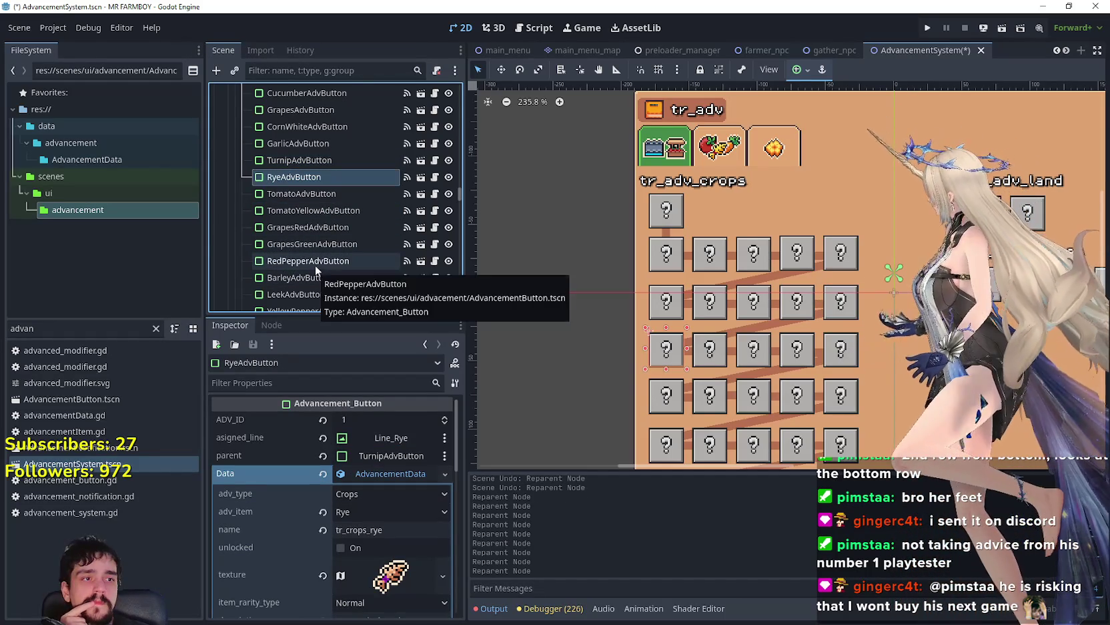
click(284, 294)
mouse_move(283, 295)
mouse_down()
mouse_move(332, 209)
mouse_move(329, 183)
mouse_up()
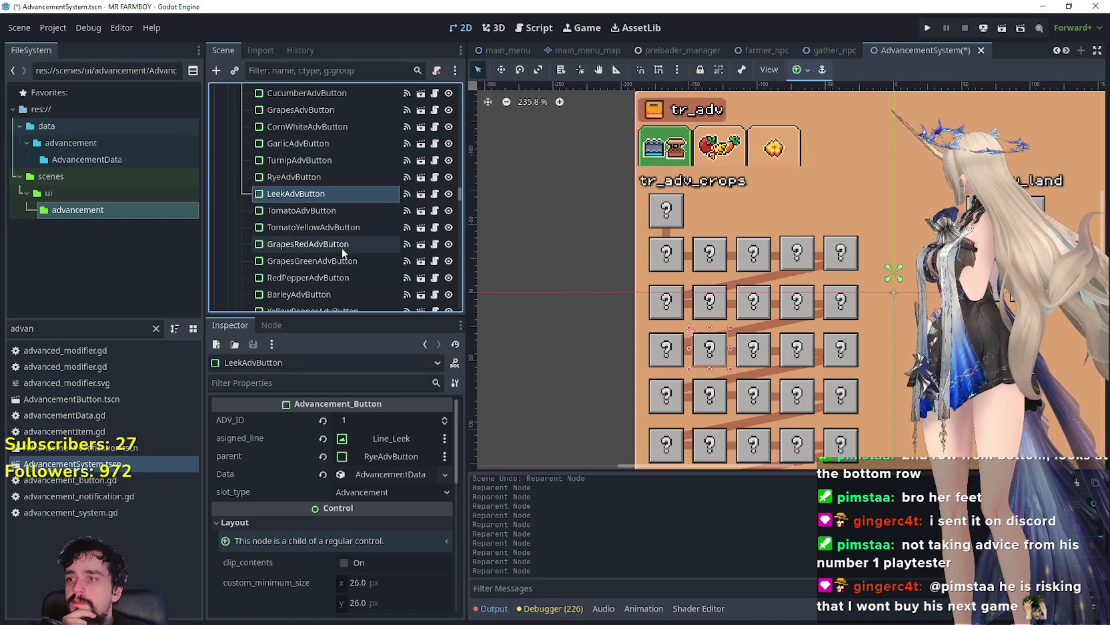
scroll(345, 252, down, 2)
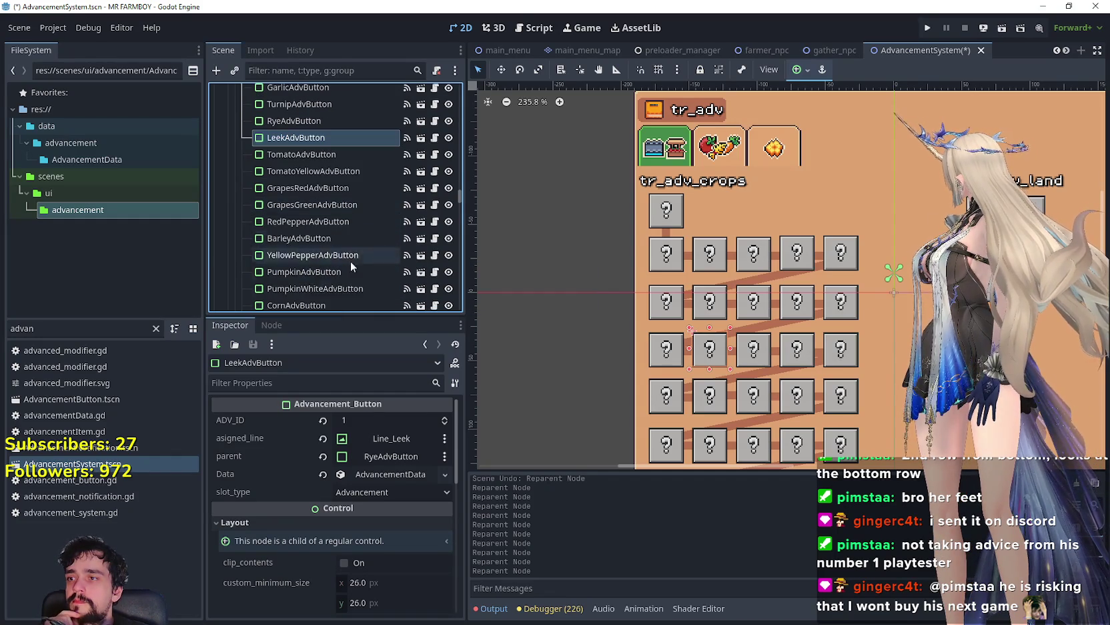
mouse_move(314, 255)
mouse_down()
mouse_move(308, 149)
mouse_move(318, 157)
mouse_up()
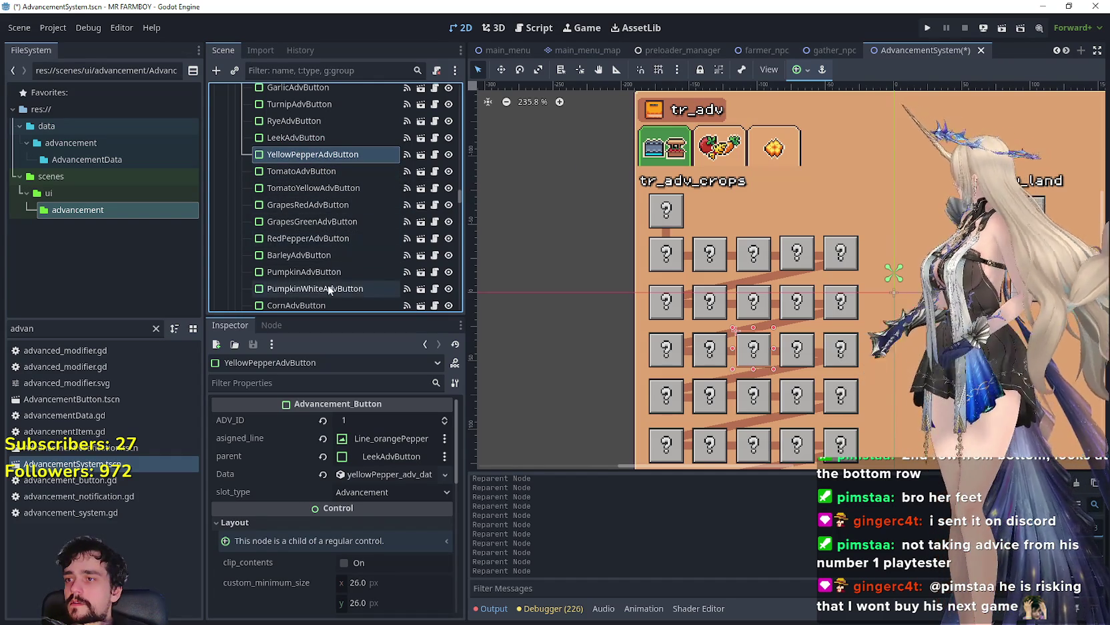
mouse_move(324, 274)
mouse_down()
mouse_move(284, 273)
mouse_move(297, 170)
mouse_up()
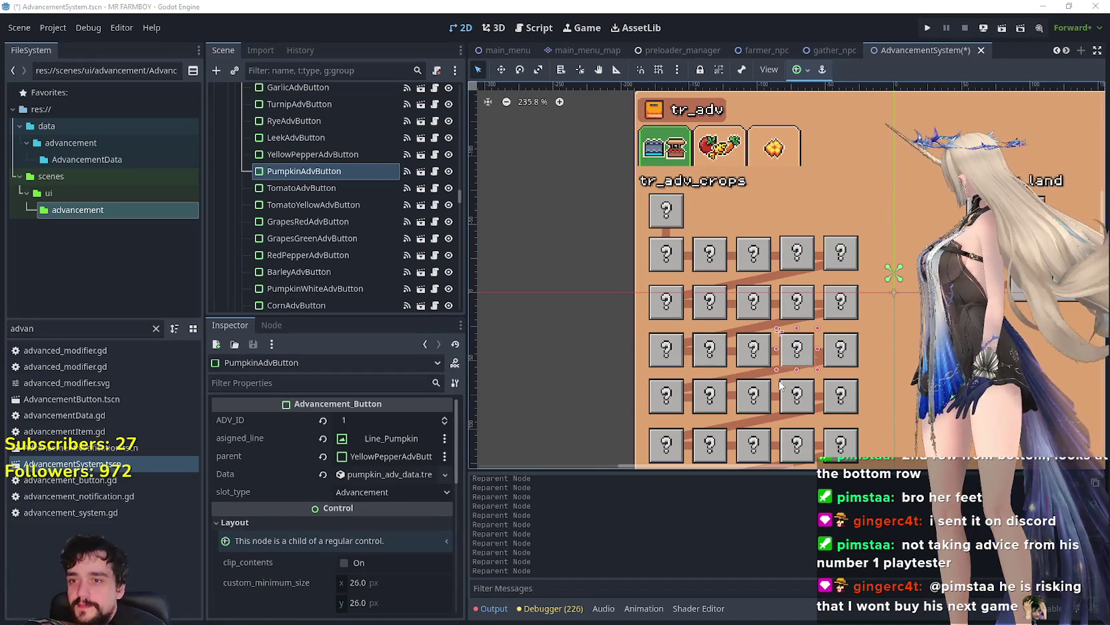
scroll(781, 385, down, 1)
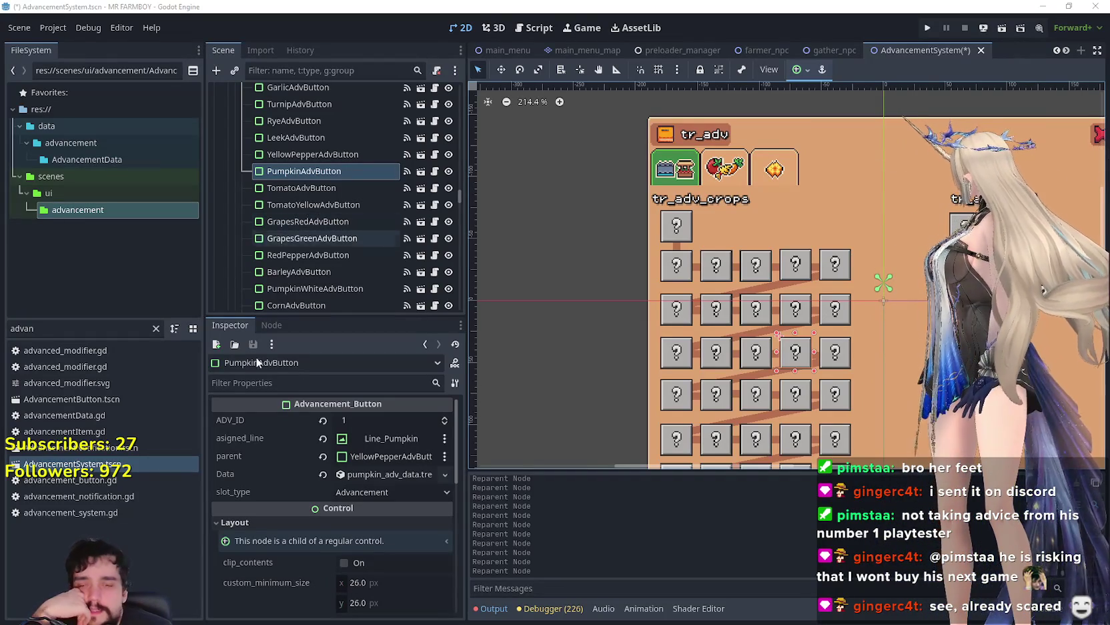
- Move ChilliGreenAdvButton, BeansPintoAdvButton and ParsnipAdvButton up in order after PumpkinAdvButton
scroll(302, 219, down, 3)
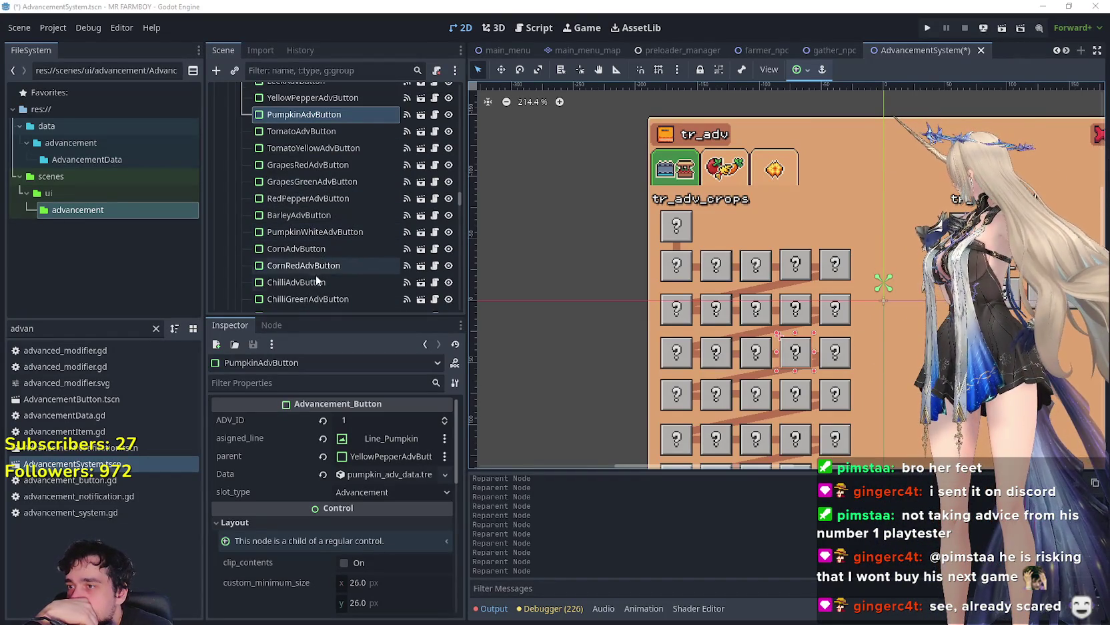
click(292, 298)
mouse_move(317, 300)
mouse_down()
mouse_move(327, 167)
mouse_move(328, 180)
mouse_move(341, 151)
mouse_move(347, 168)
mouse_move(340, 129)
mouse_up()
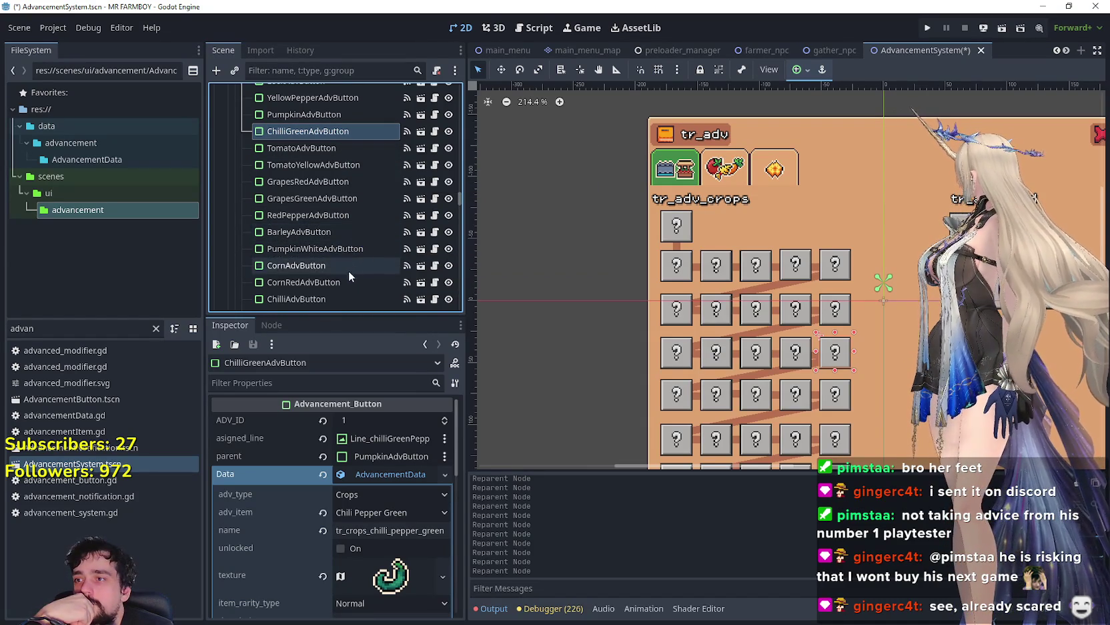
scroll(343, 271, down, 3)
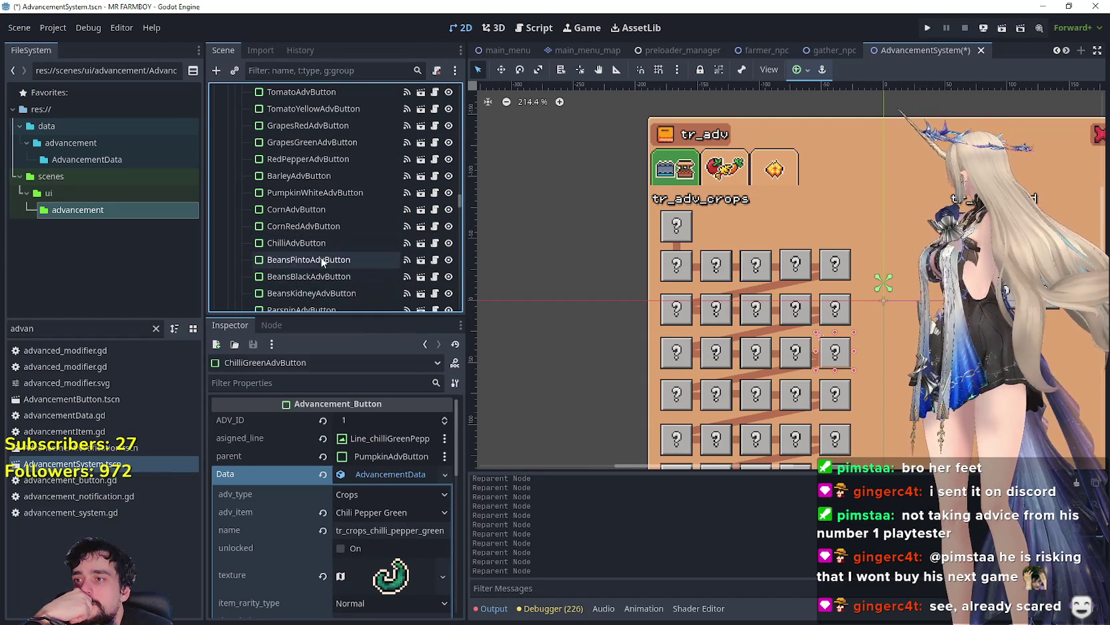
click(290, 260)
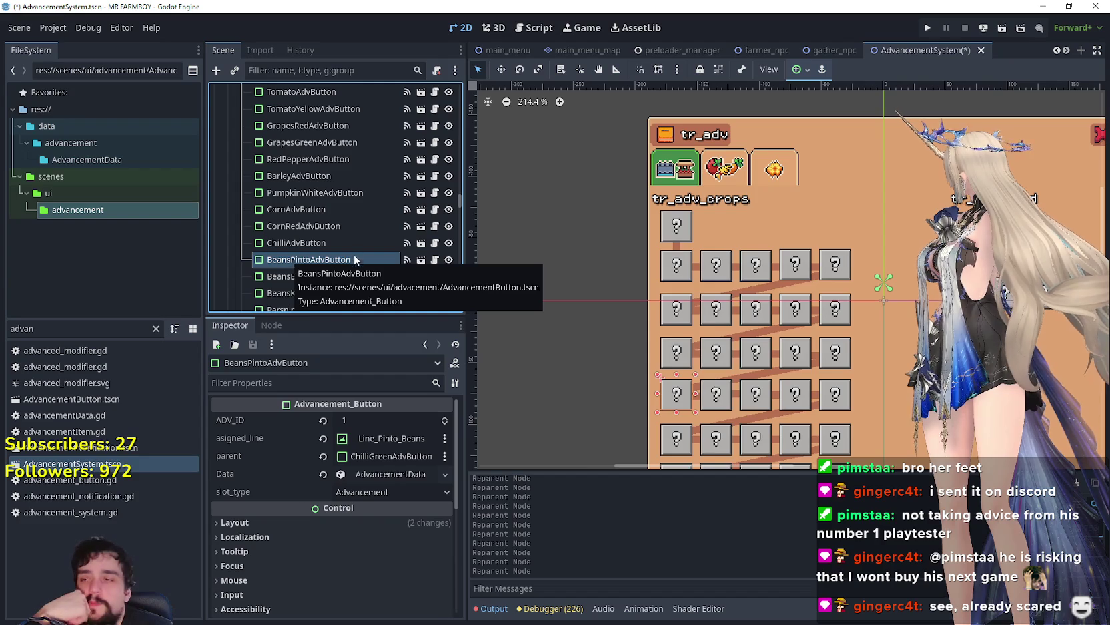
mouse_move(330, 125)
mouse_down()
mouse_move(331, 229)
mouse_move(330, 134)
mouse_move(319, 128)
mouse_move(324, 147)
mouse_up()
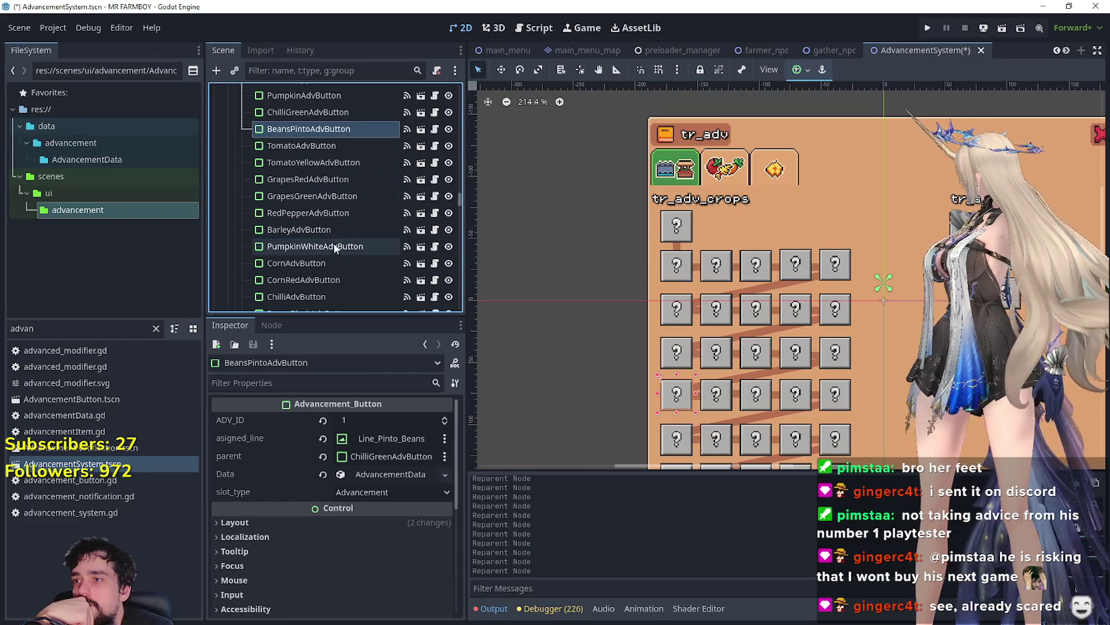
scroll(323, 247, down, 2)
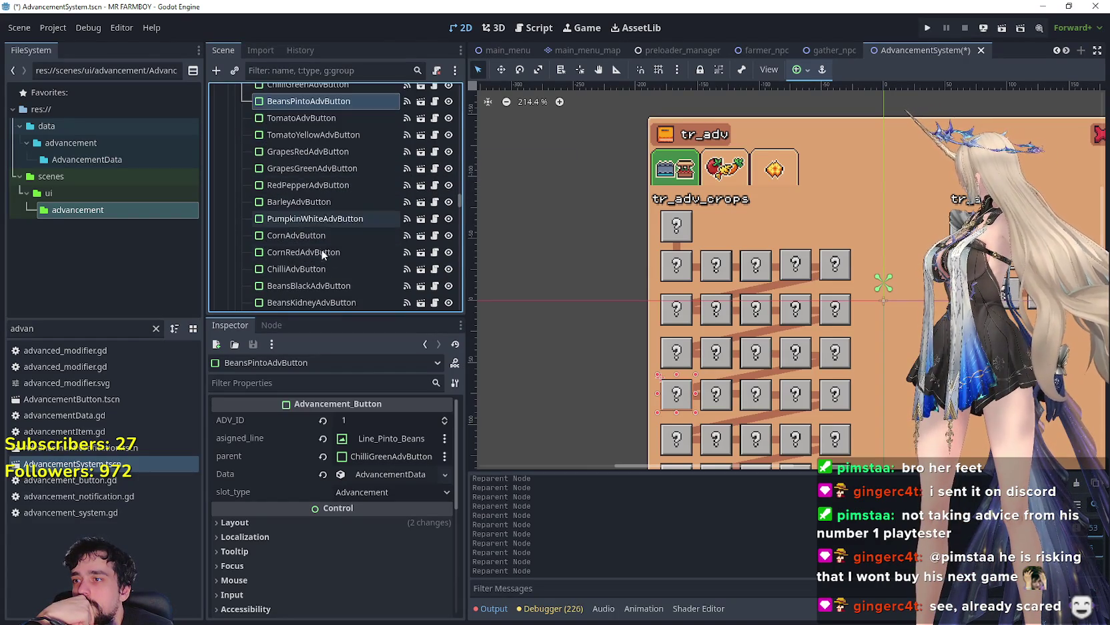
scroll(334, 283, down, 1)
click(309, 264)
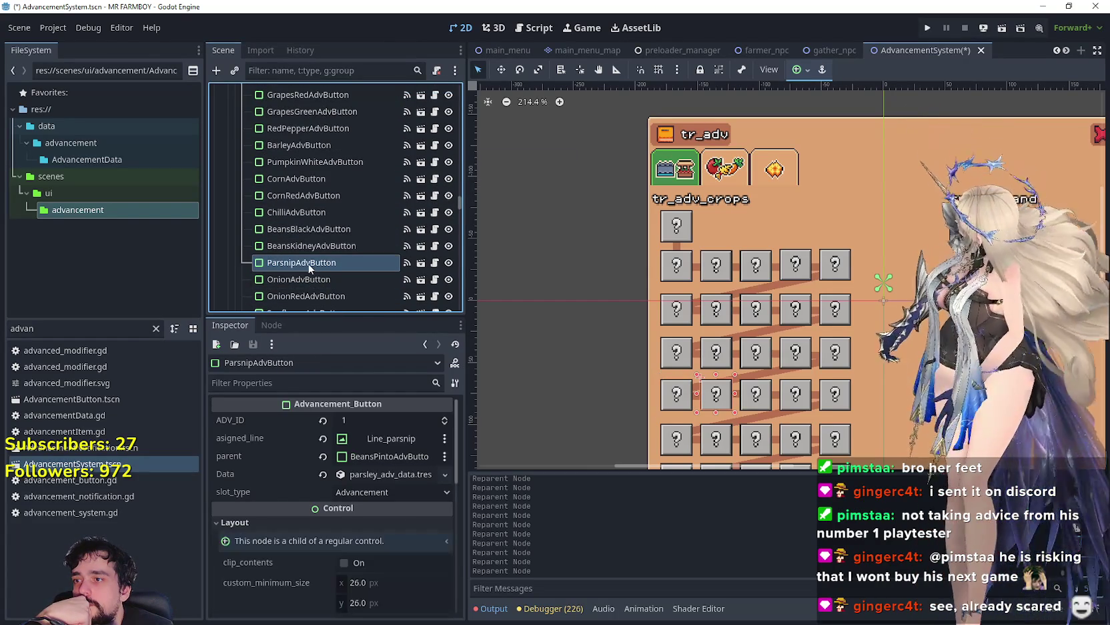
mouse_move(317, 179)
mouse_down()
mouse_move(320, 93)
mouse_move(354, 244)
mouse_move(328, 141)
mouse_up()
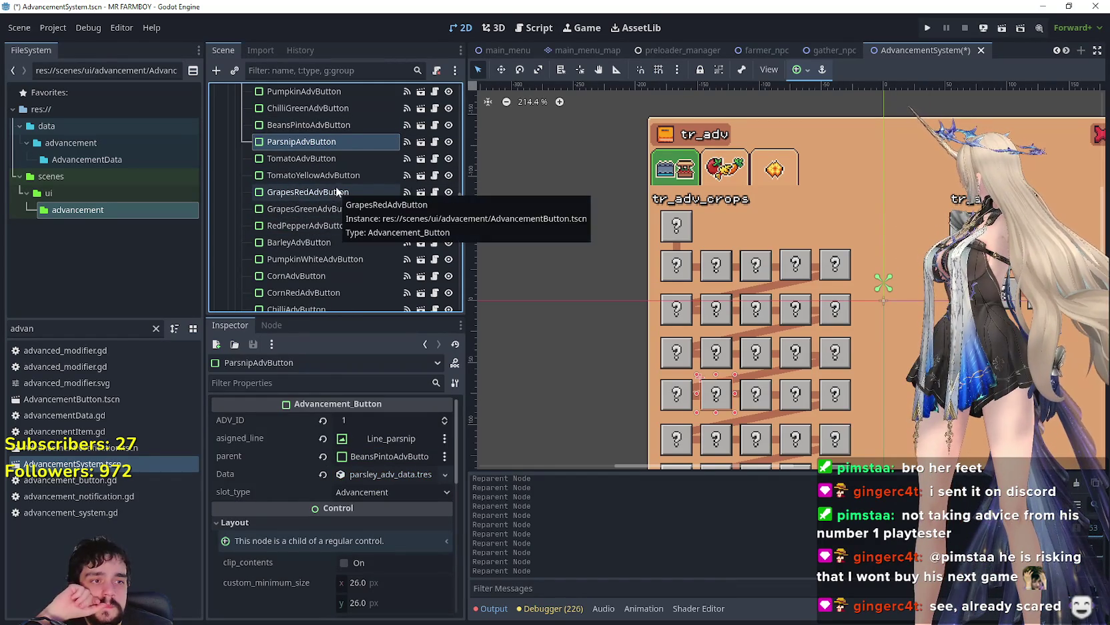
- Move OnionAdvButton and then CornRedAdvButton up to follow ParsnipAdvButton
scroll(343, 214, down, 1)
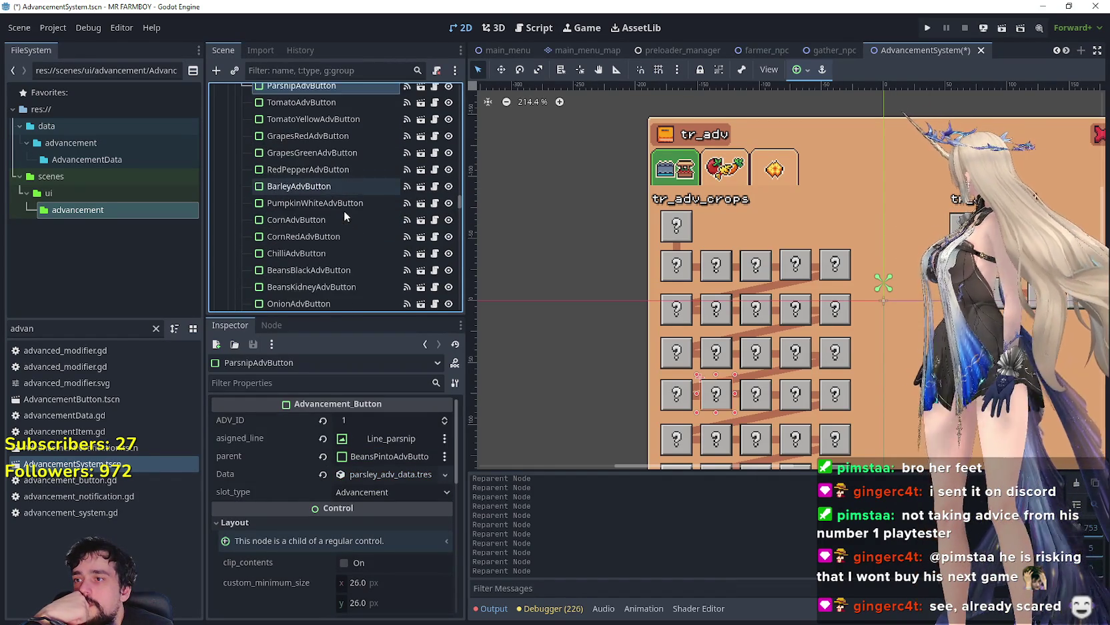
scroll(341, 213, down, 2)
click(297, 246)
scroll(329, 245, up, 1)
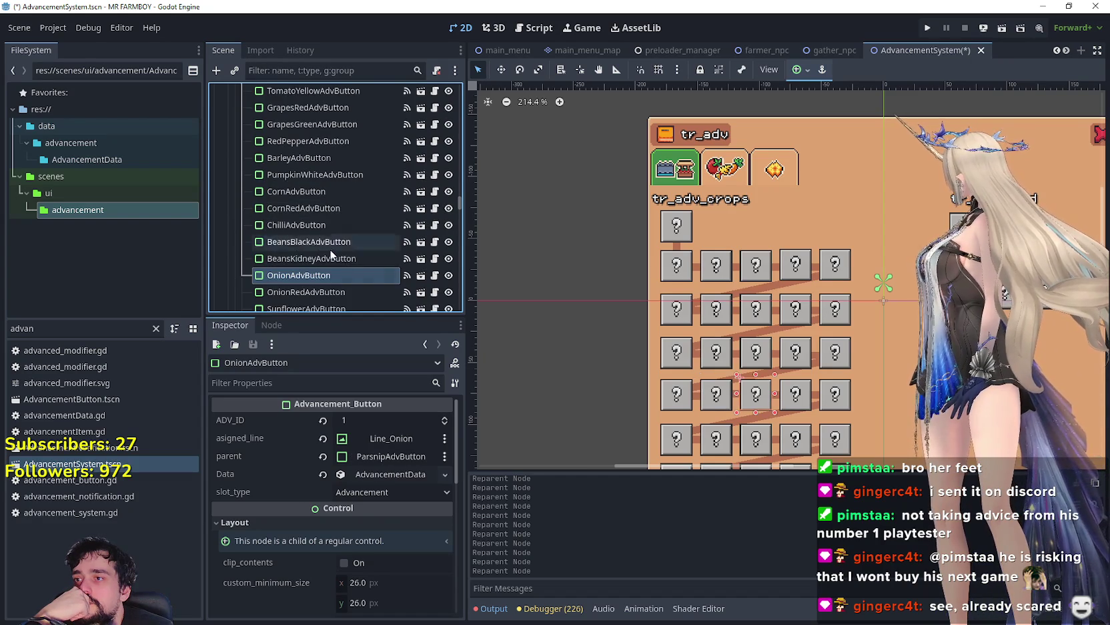
mouse_move(332, 210)
mouse_down()
mouse_move(339, 95)
mouse_move(337, 160)
mouse_move(332, 132)
mouse_up()
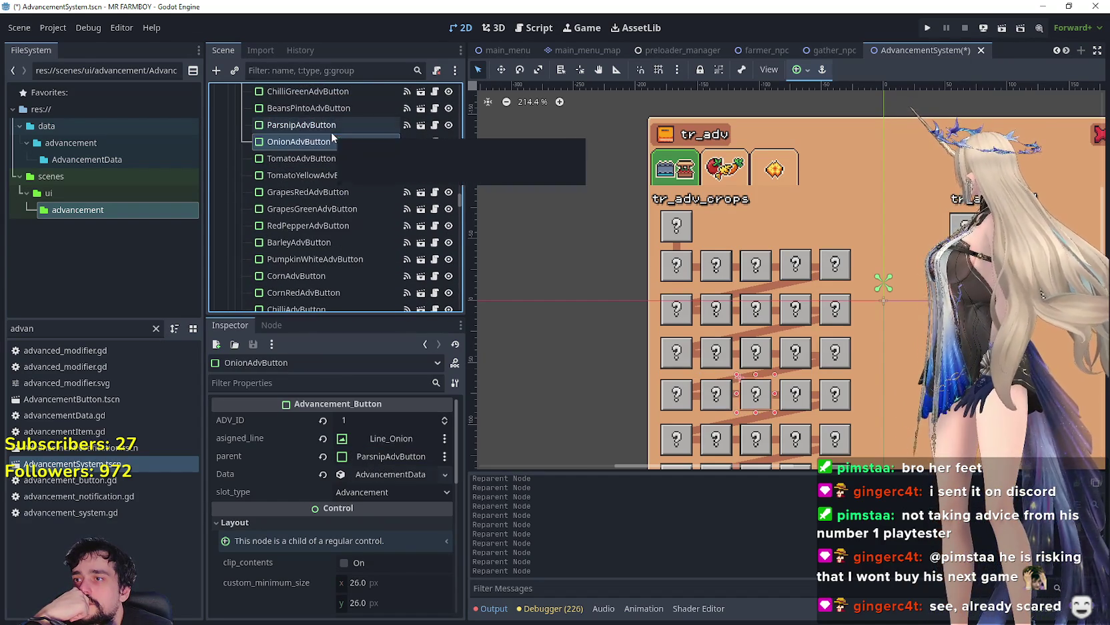
scroll(313, 178, down, 3)
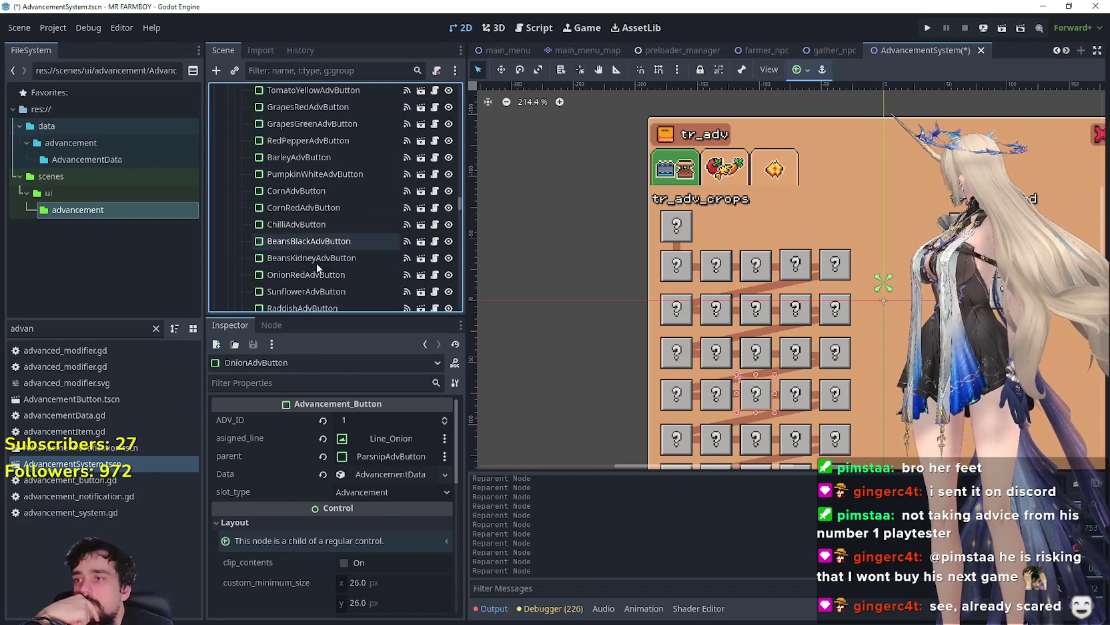
click(321, 208)
scroll(324, 226, up, 2)
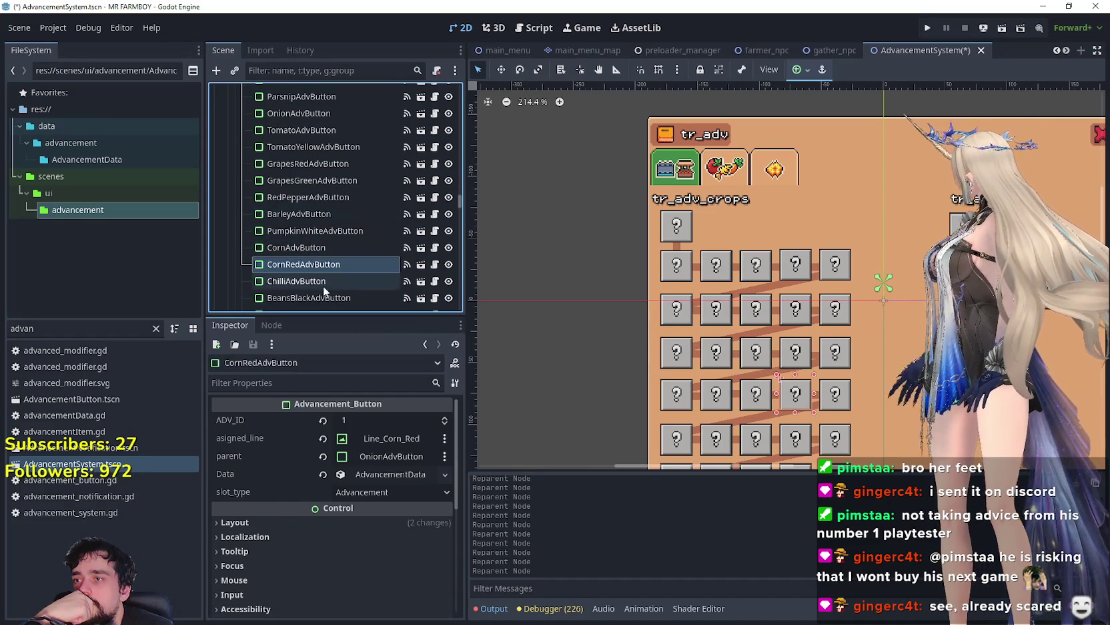
mouse_move(318, 269)
mouse_down()
mouse_move(332, 193)
mouse_move(319, 127)
mouse_up()
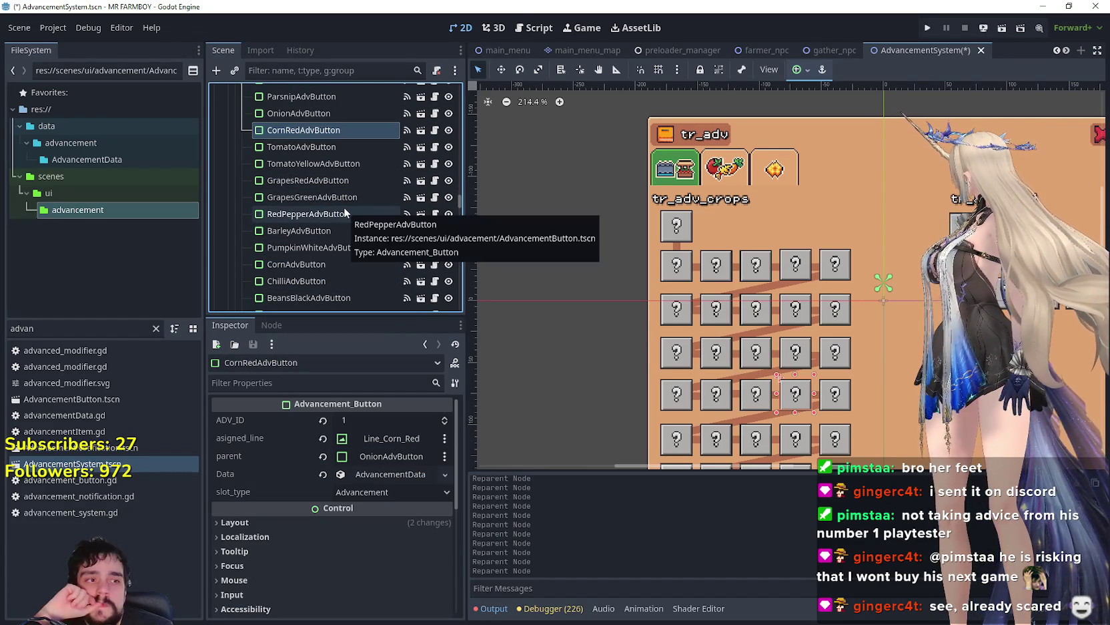
- Try moving RaddishGreenAdvButton up, undoing its accidental nesting under BarleyAdvButton
scroll(336, 257, down, 3)
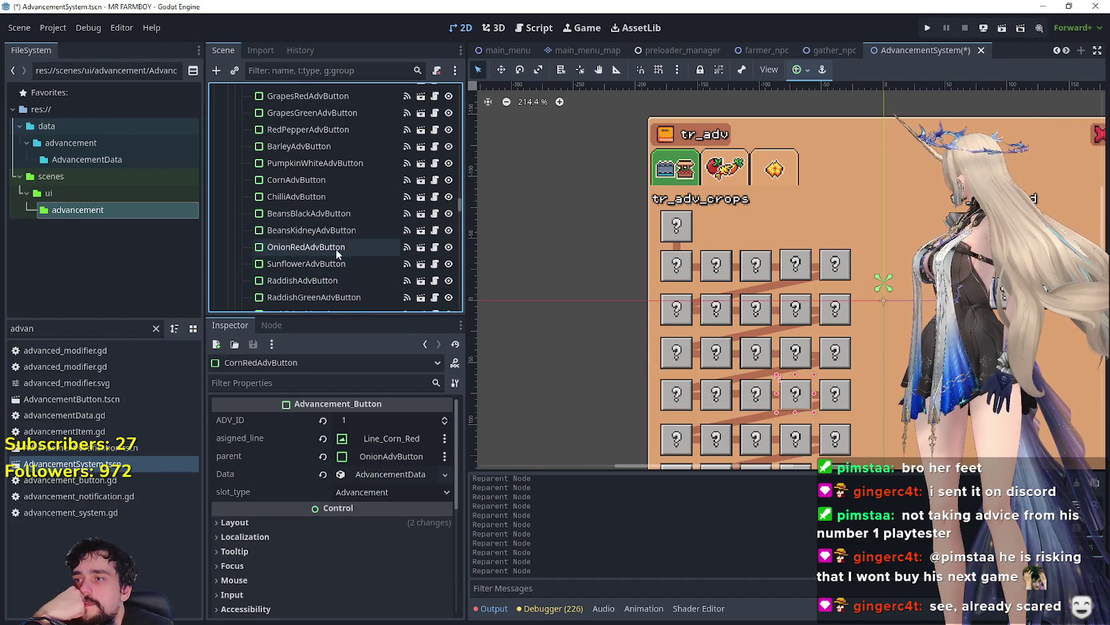
scroll(332, 233, down, 2)
click(338, 243)
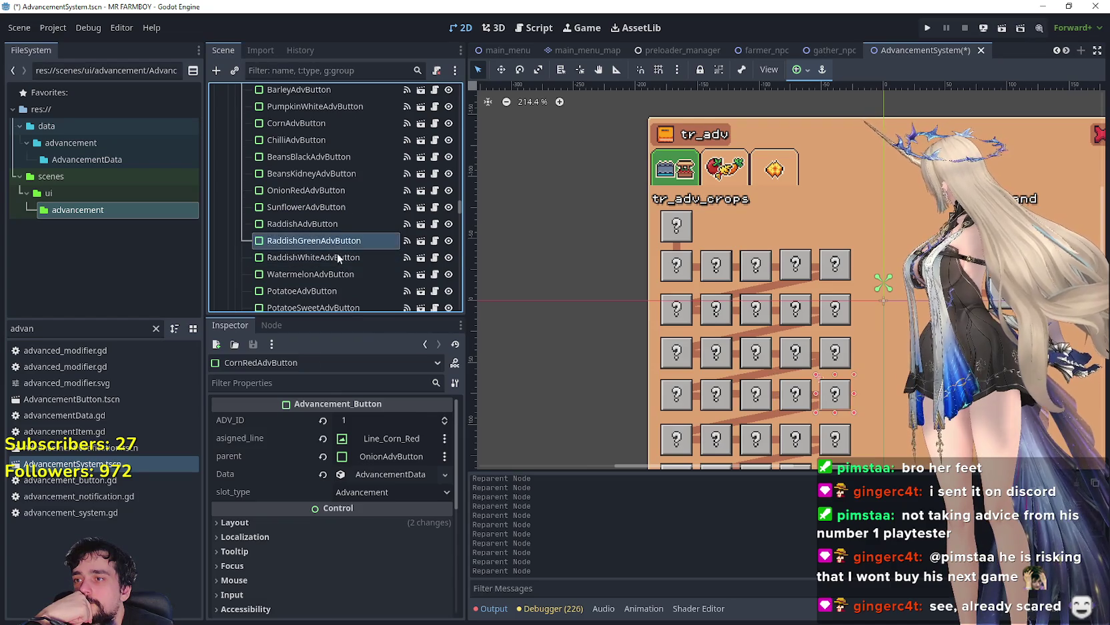
scroll(341, 267, up, 2)
mouse_move(345, 149)
mouse_down()
mouse_move(347, 102)
mouse_move(343, 167)
mouse_move(337, 138)
mouse_move(333, 154)
mouse_up()
drag(316, 232, 317, 189)
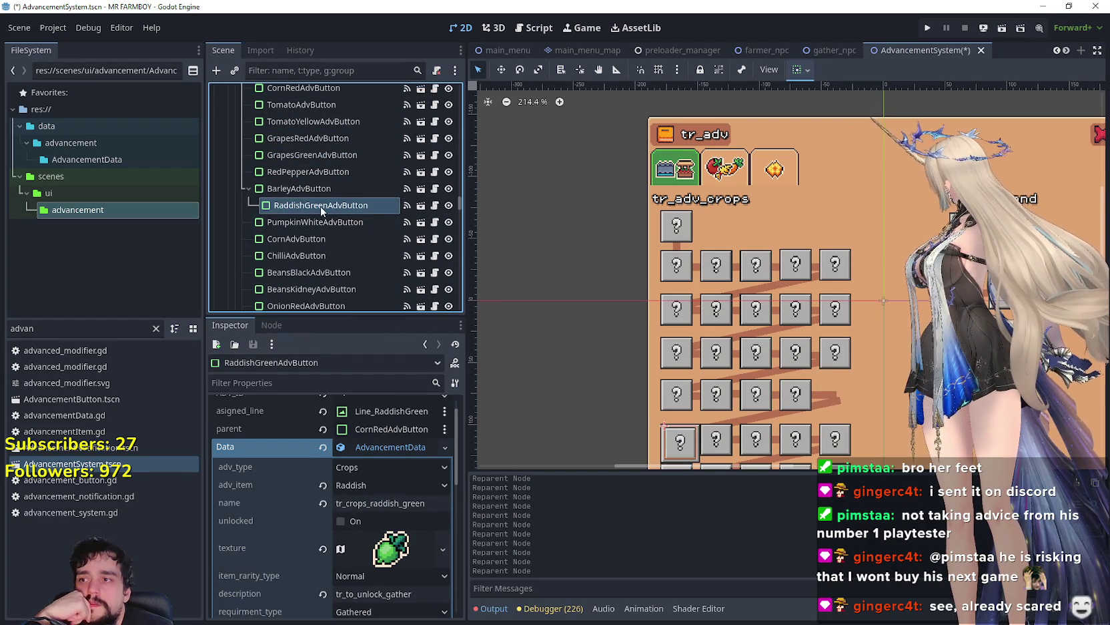
key(ctrl+z)
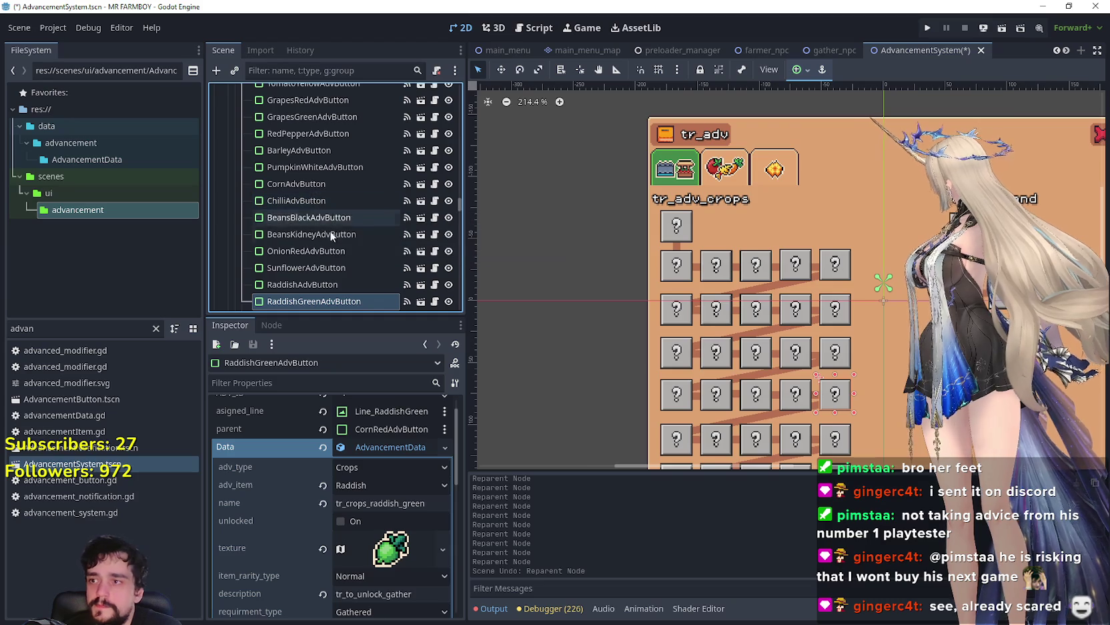
- Drop RaddishGreenAdvButton directly below CornRedAdvButton in the Scene dock
mouse_move(325, 233)
mouse_down()
mouse_move(322, 93)
mouse_move(331, 205)
mouse_move(340, 164)
mouse_move(351, 203)
mouse_move(334, 247)
mouse_move(343, 238)
mouse_move(339, 293)
mouse_move(345, 110)
mouse_move(331, 158)
mouse_up()
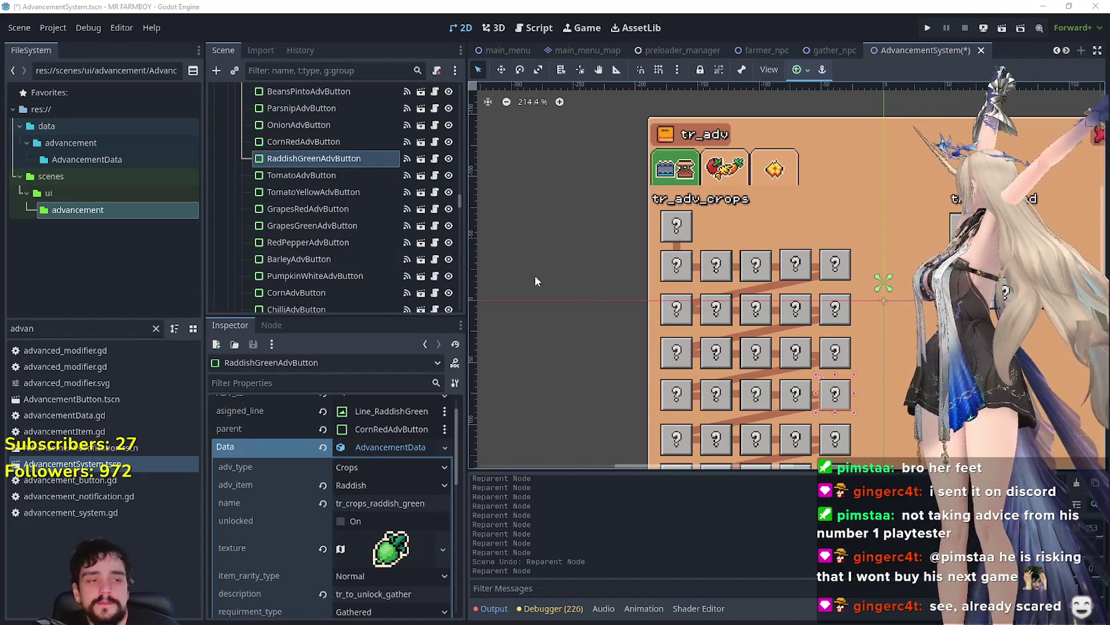
scroll(417, 246, up, 1)
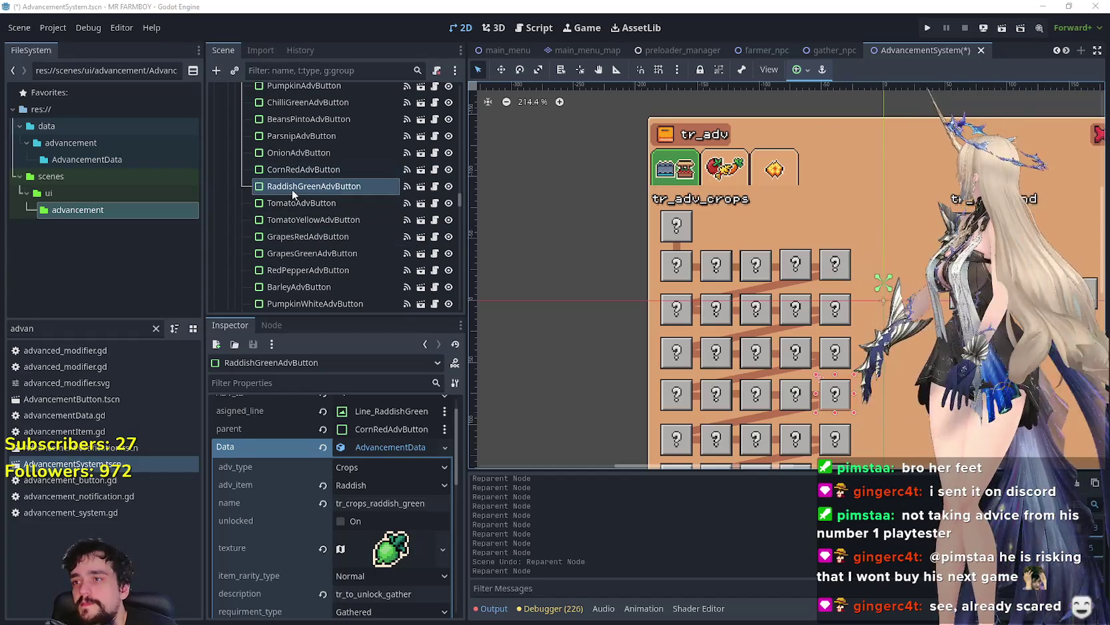
- Place BarleyAdvButton right after RaddishGreenAdvButton, undoing a wrong nest under TomatoYellowAdvButton
scroll(294, 189, down, 3)
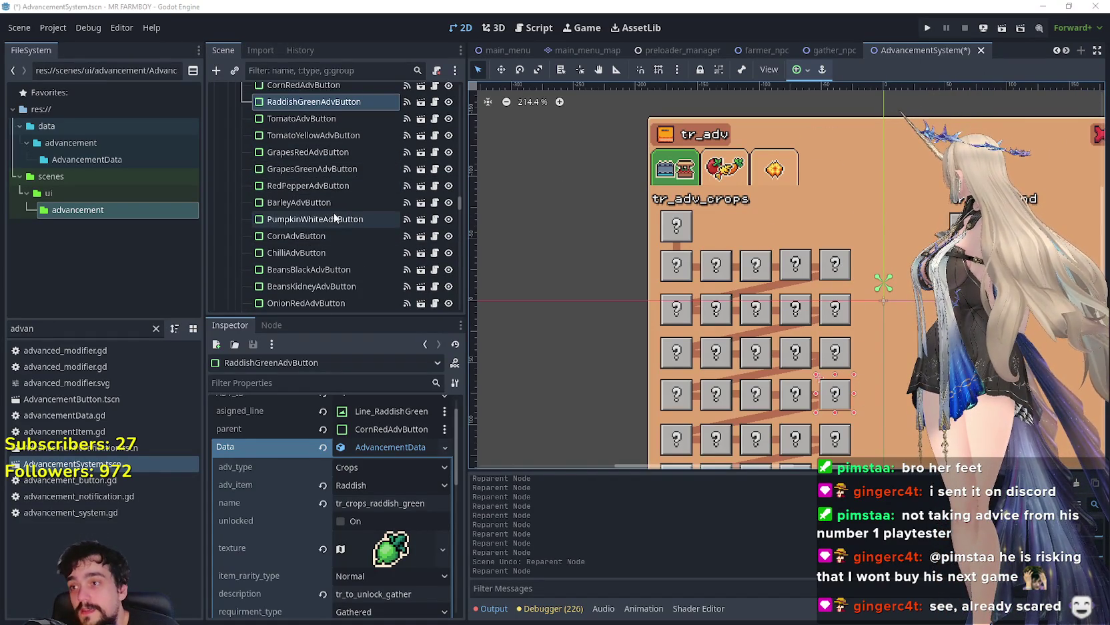
scroll(317, 205, up, 1)
click(301, 230)
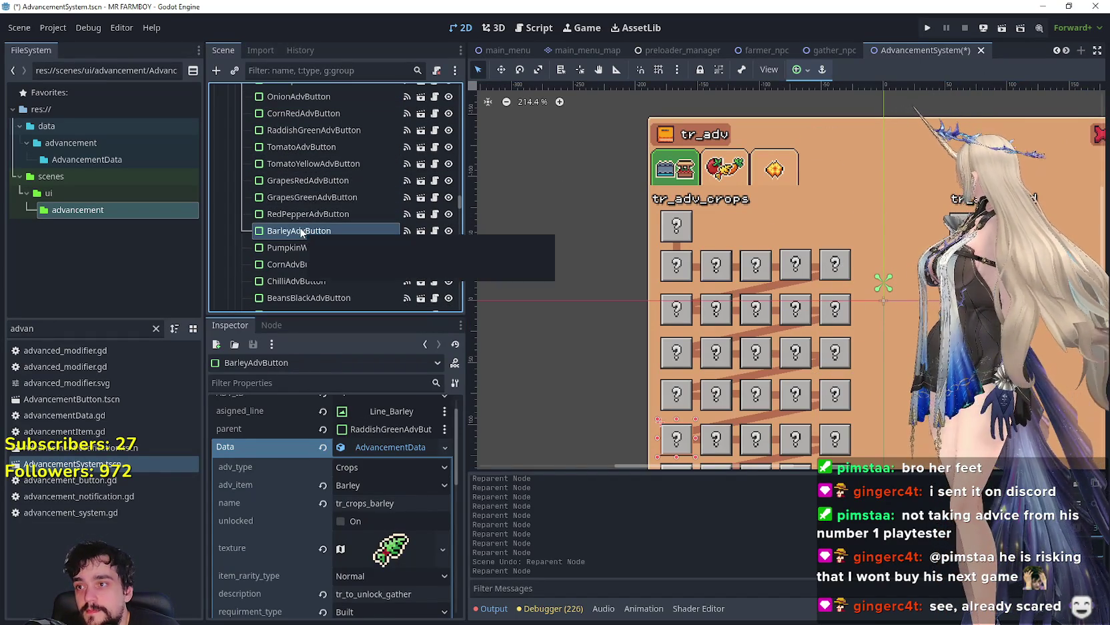
drag(292, 142, 302, 164)
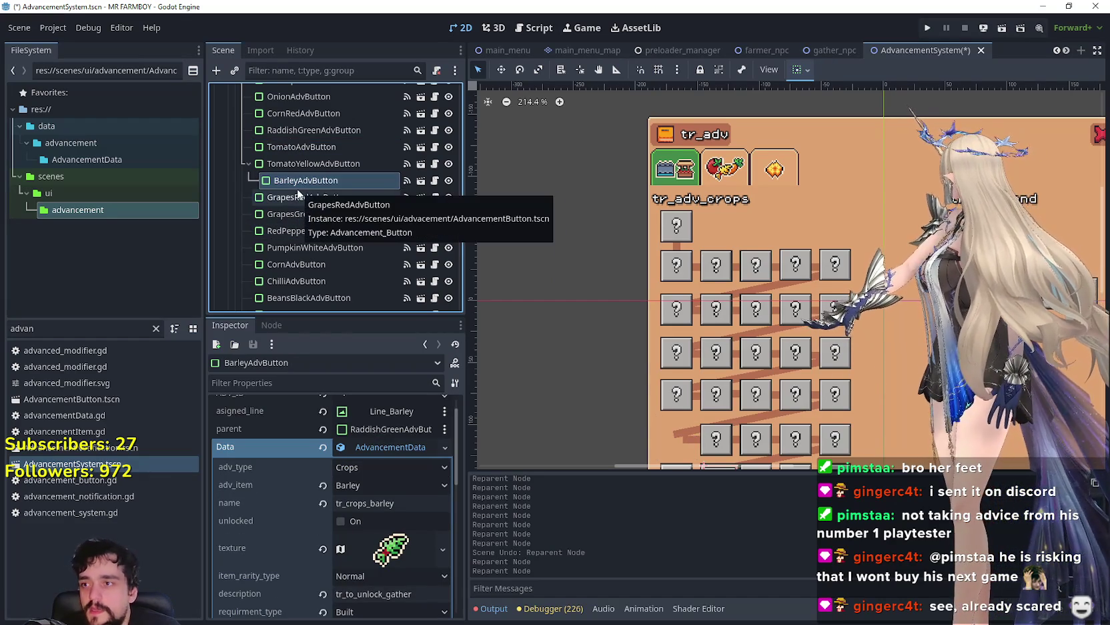
key(ctrl+z)
drag(289, 232, 283, 152)
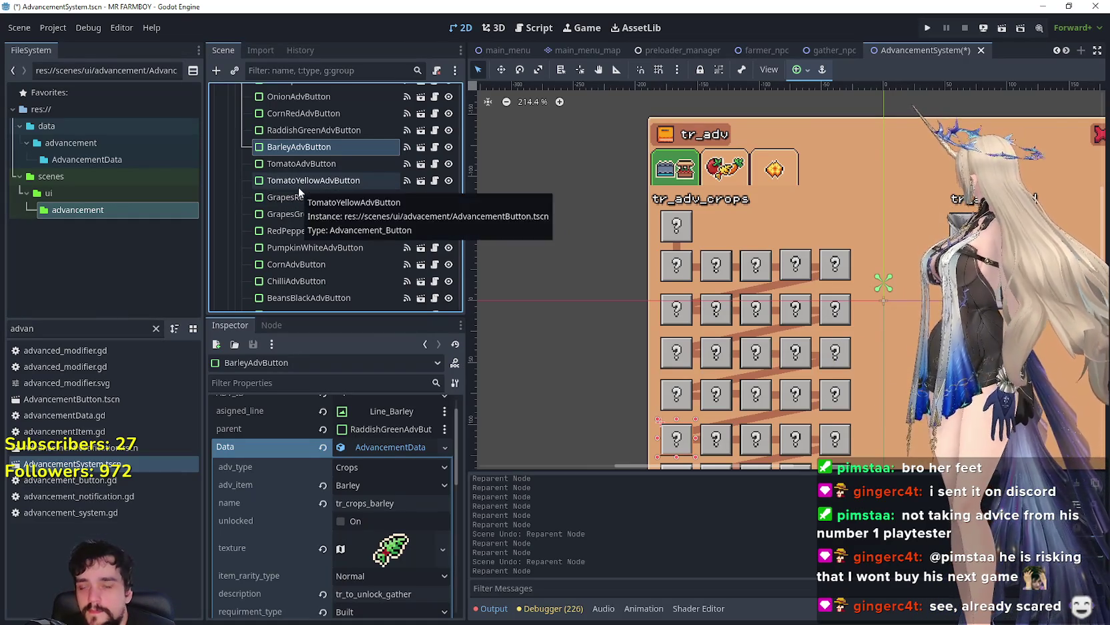
- Move PotatoeSweetAdvButton up after BarleyAdvButton, then CabbageAdvButton after PotatoeSweetAdvButton
scroll(304, 268, down, 1)
scroll(304, 268, down, 5)
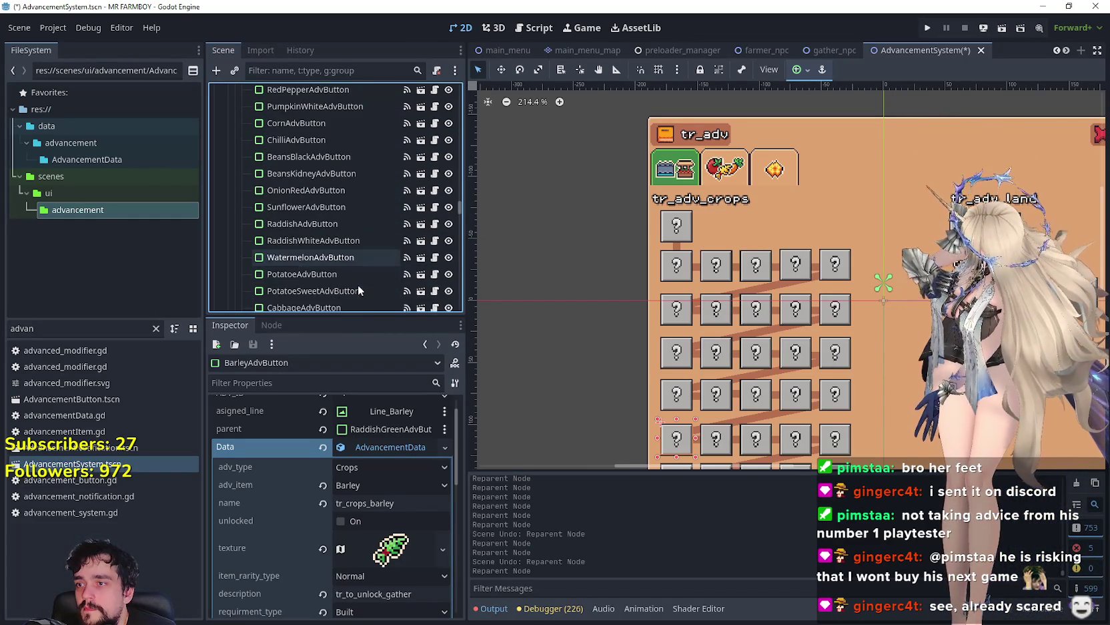
click(331, 263)
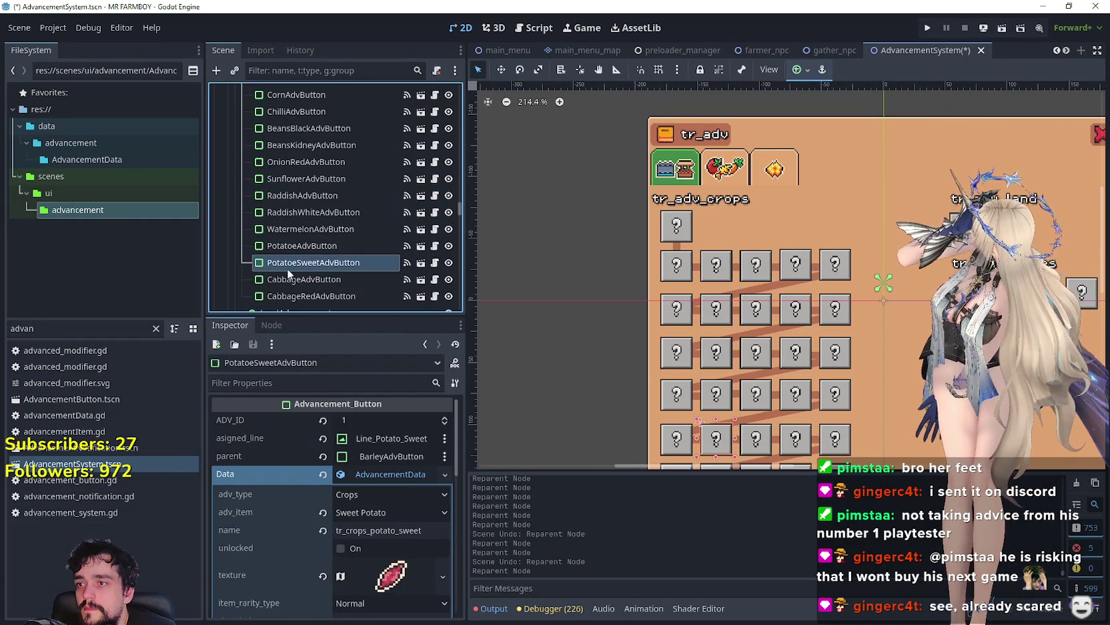
mouse_move(293, 263)
mouse_down()
mouse_move(327, 94)
mouse_move(333, 192)
mouse_move(326, 124)
mouse_up()
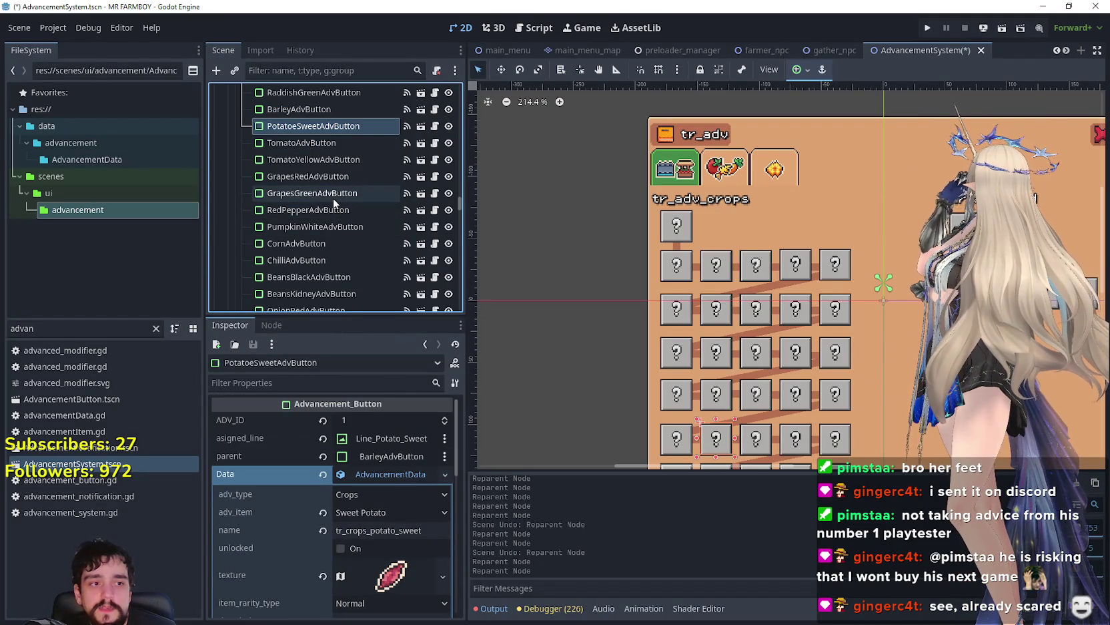
scroll(330, 196, down, 5)
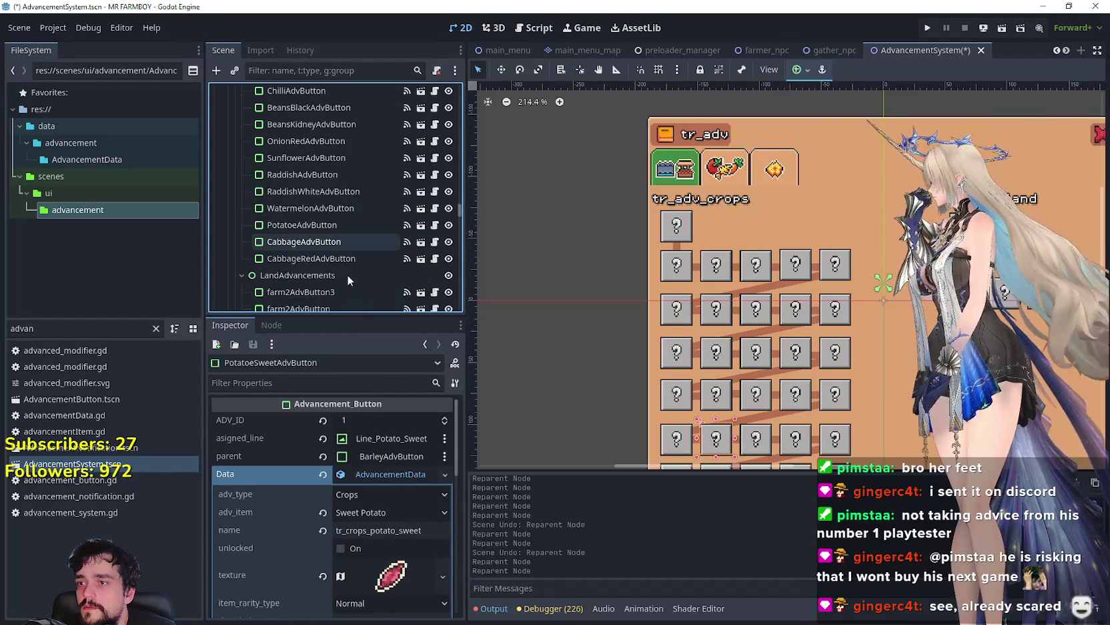
mouse_move(333, 244)
mouse_down()
mouse_move(294, 242)
mouse_move(311, 93)
mouse_move(321, 91)
mouse_move(331, 240)
mouse_move(323, 197)
mouse_up()
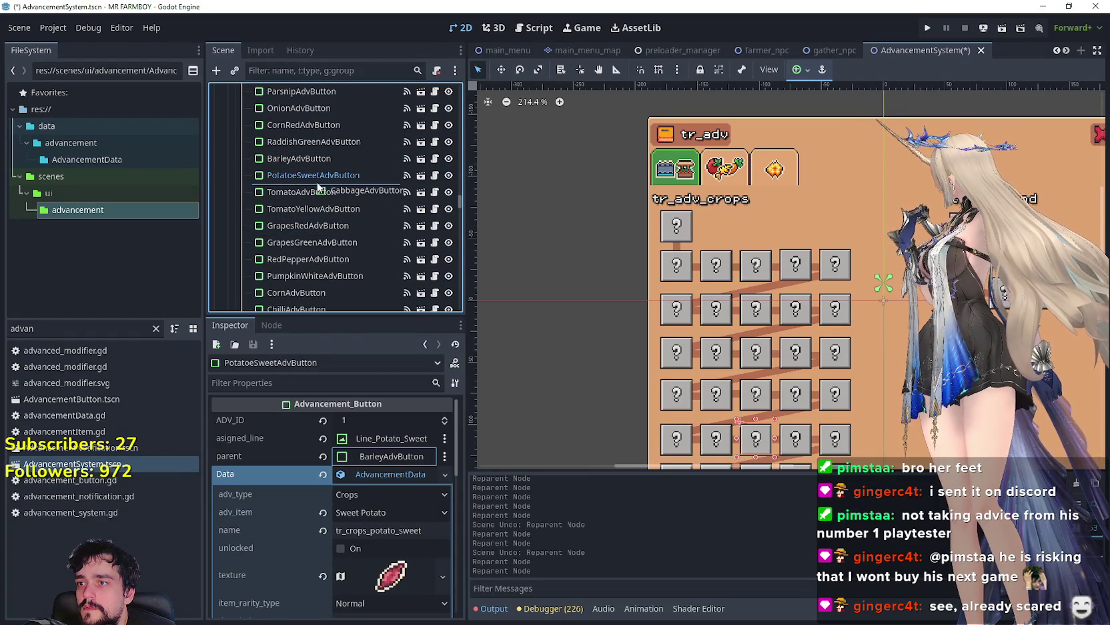
drag(323, 237, 313, 215)
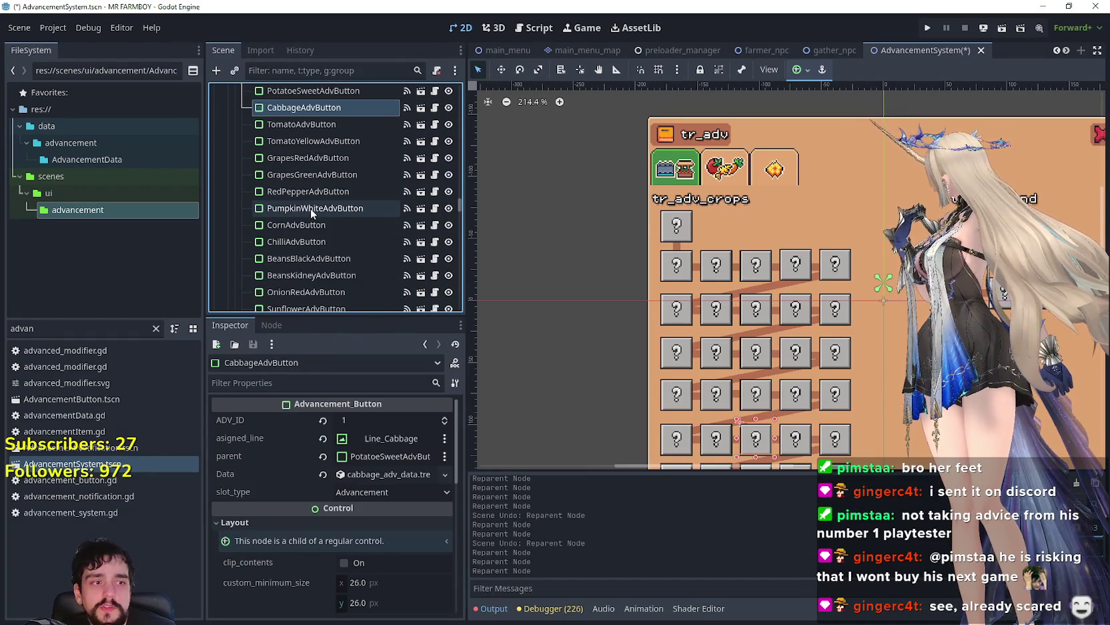
- Move the OnionRed, GrapesRed and BeansBlack AdvButtons into sequence after CabbageAdvButton
scroll(311, 213, down, 1)
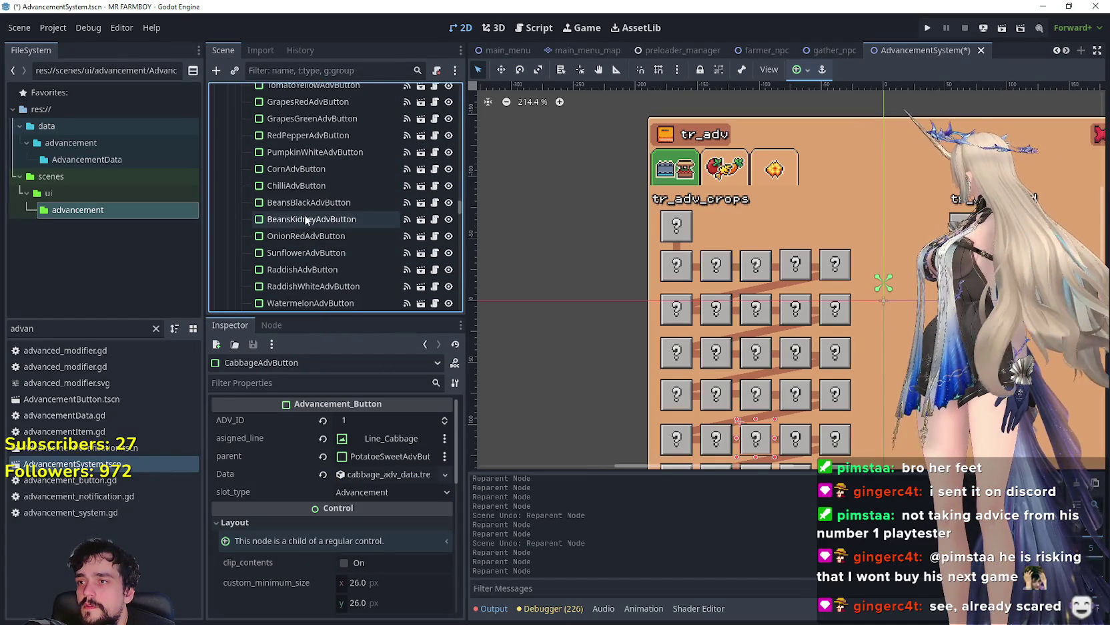
click(310, 235)
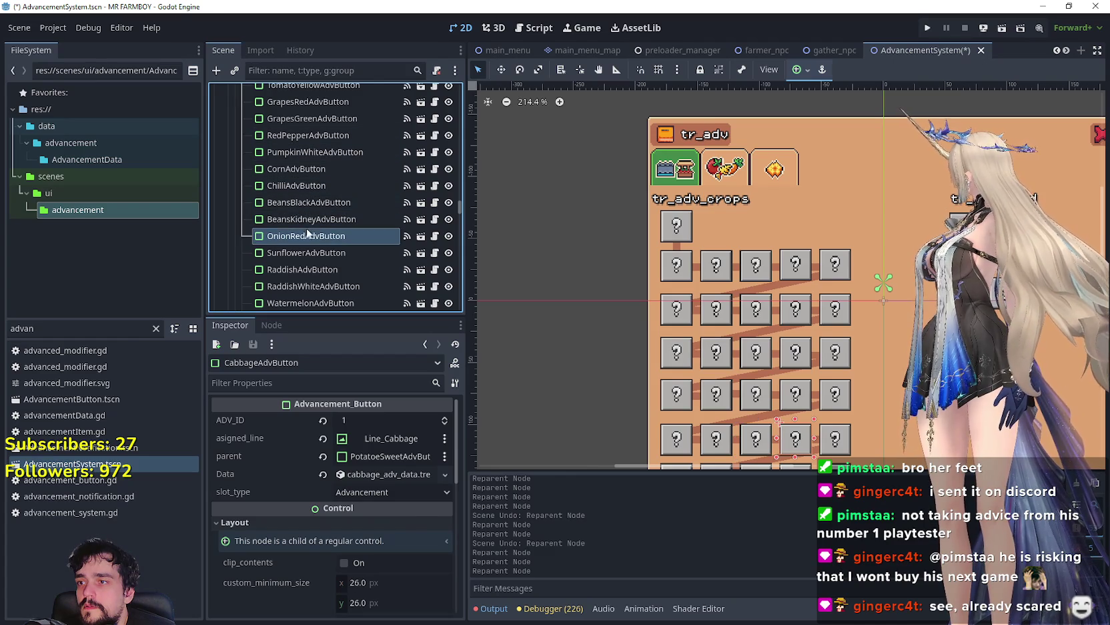
mouse_move(313, 243)
mouse_down()
mouse_move(318, 90)
mouse_move(325, 134)
mouse_move(312, 251)
mouse_up()
scroll(310, 277, down, 3)
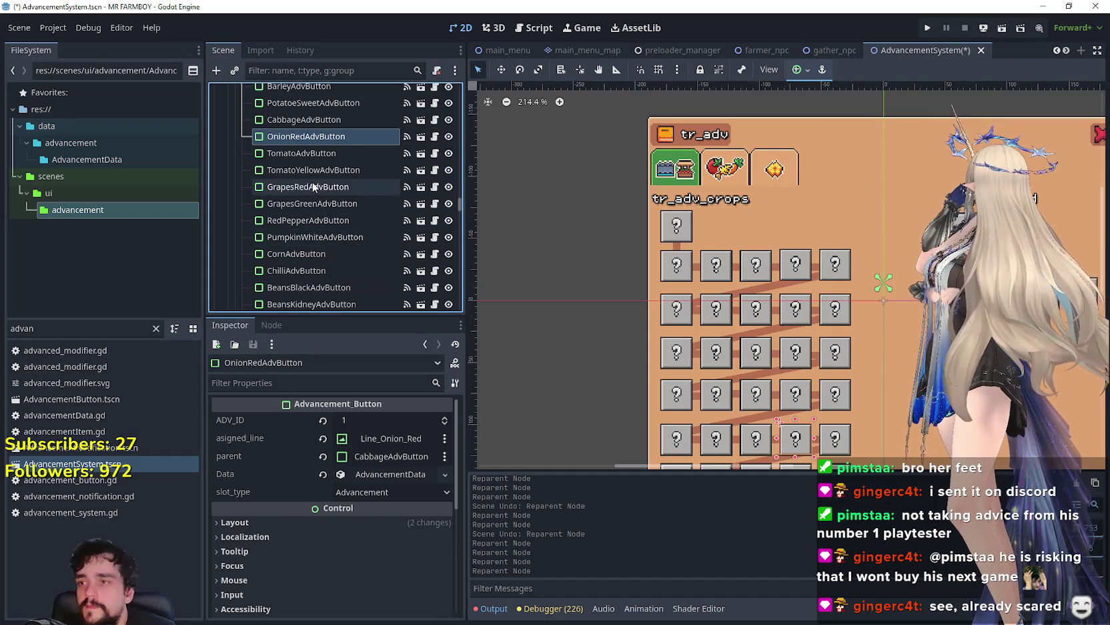
scroll(370, 242, down, 1)
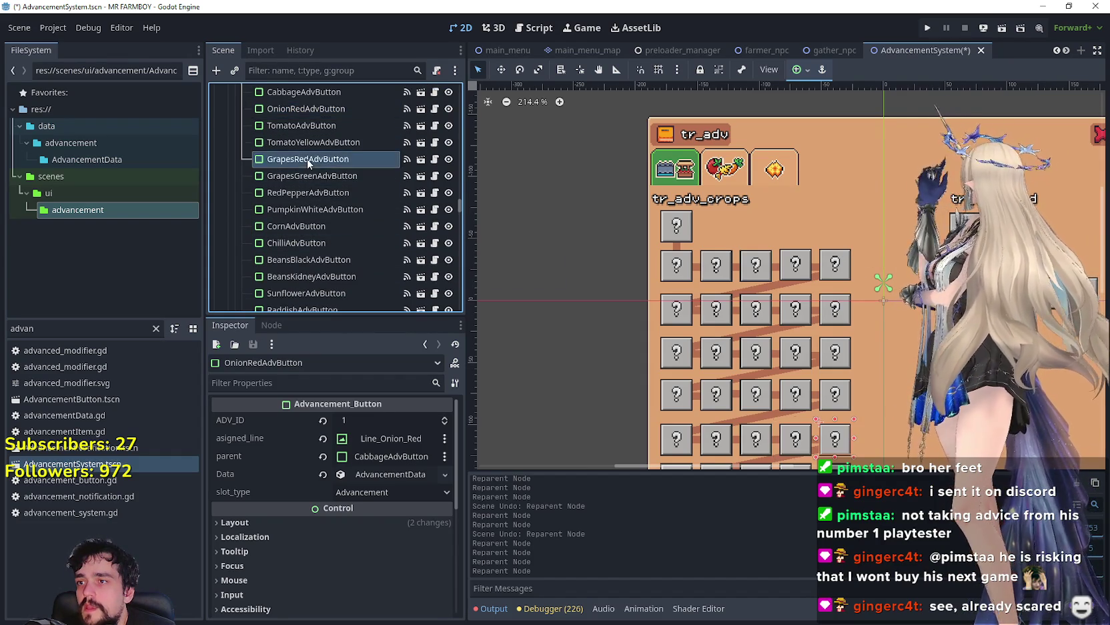
click(307, 159)
scroll(319, 200, up, 1)
drag(293, 165, 294, 149)
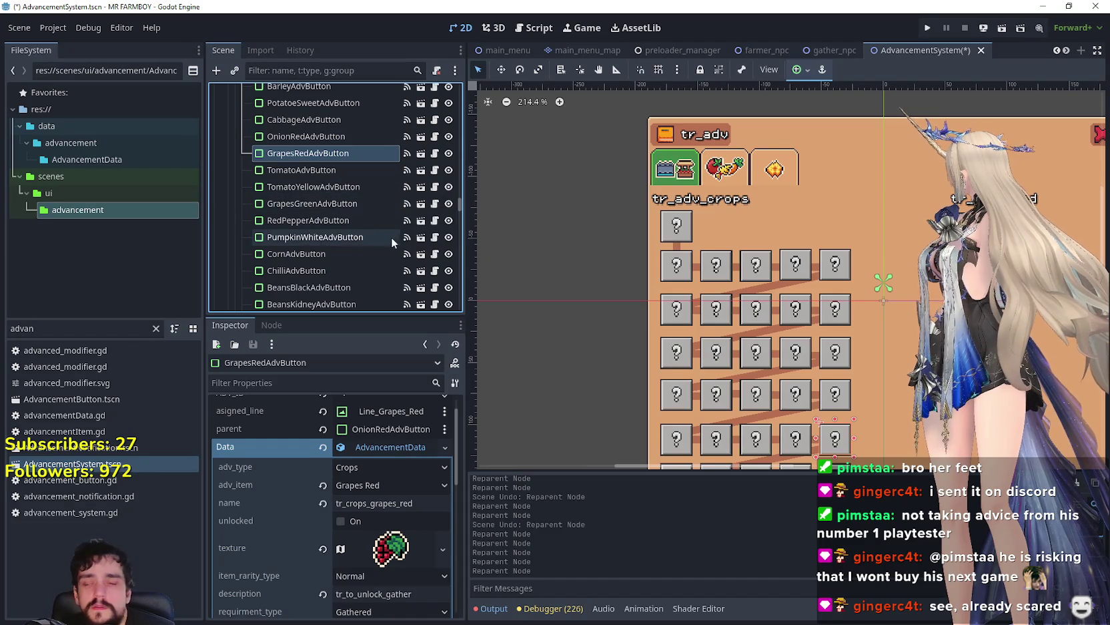
scroll(347, 222, up, 1)
scroll(347, 221, down, 3)
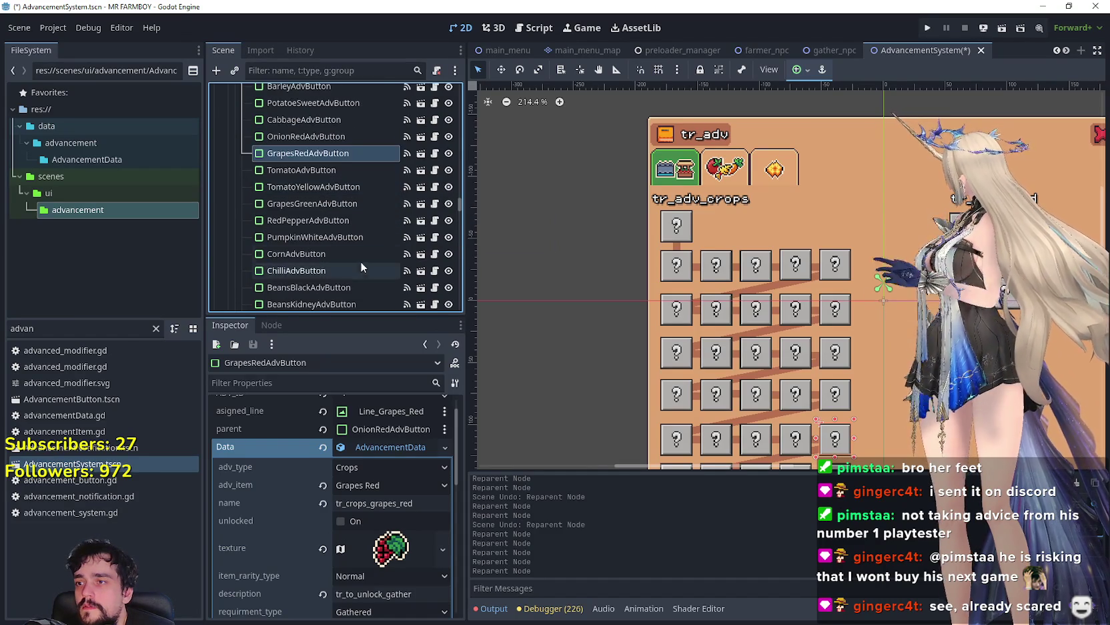
click(289, 232)
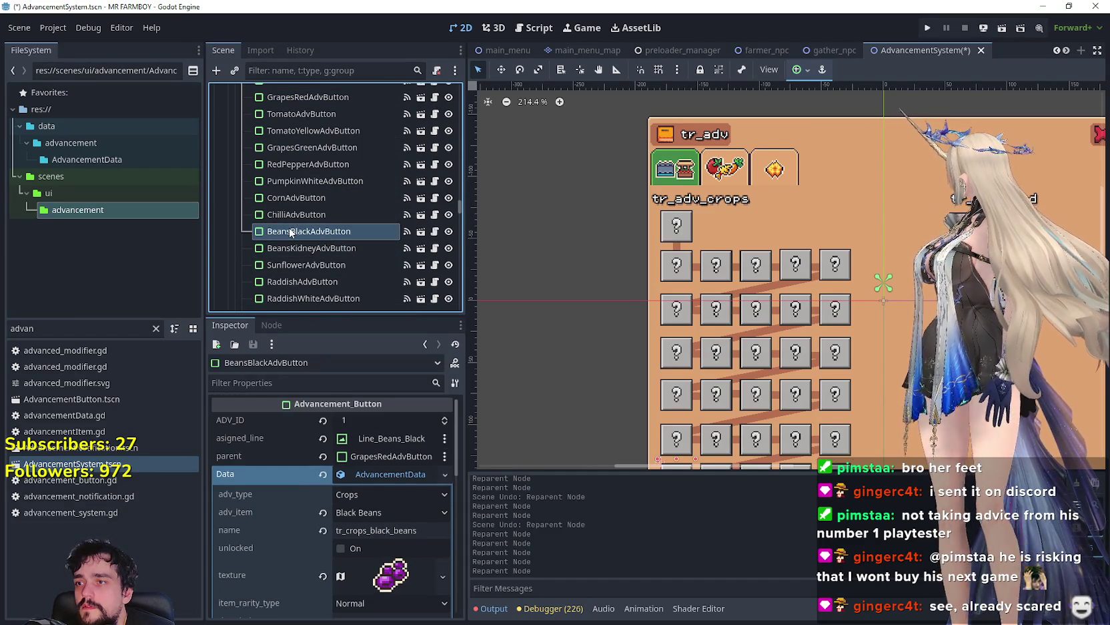
mouse_move(305, 172)
mouse_down()
mouse_move(297, 124)
mouse_move(292, 190)
mouse_move(295, 109)
mouse_up()
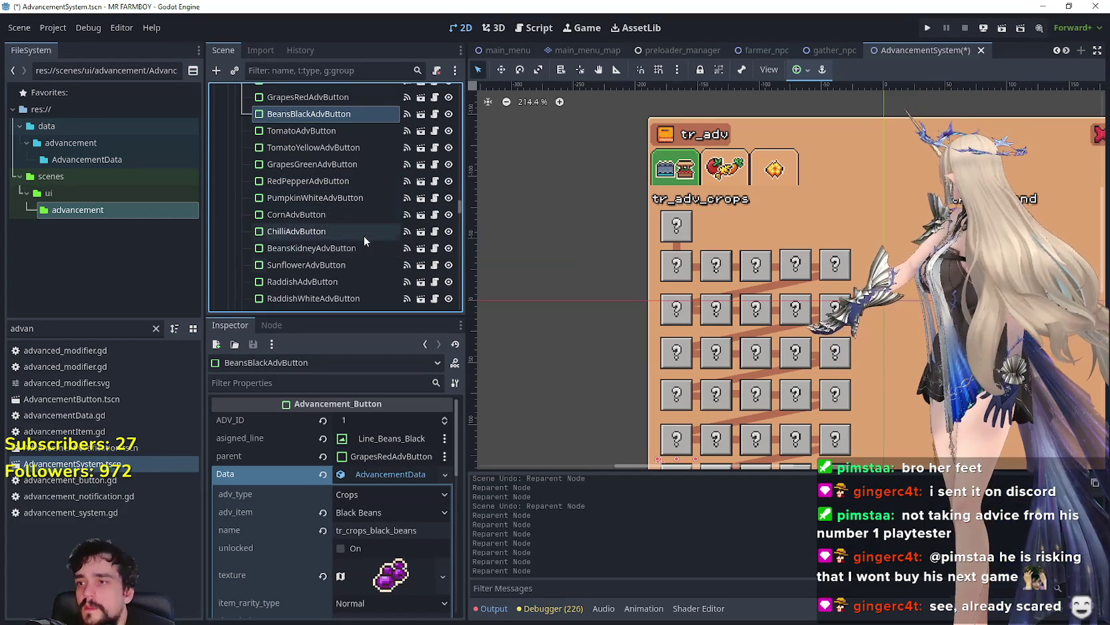
- Place the TomatoYellow and PumpkinWhite AdvButtons right after BeansBlackAdvButton
scroll(352, 244, down, 1)
scroll(349, 235, down, 1)
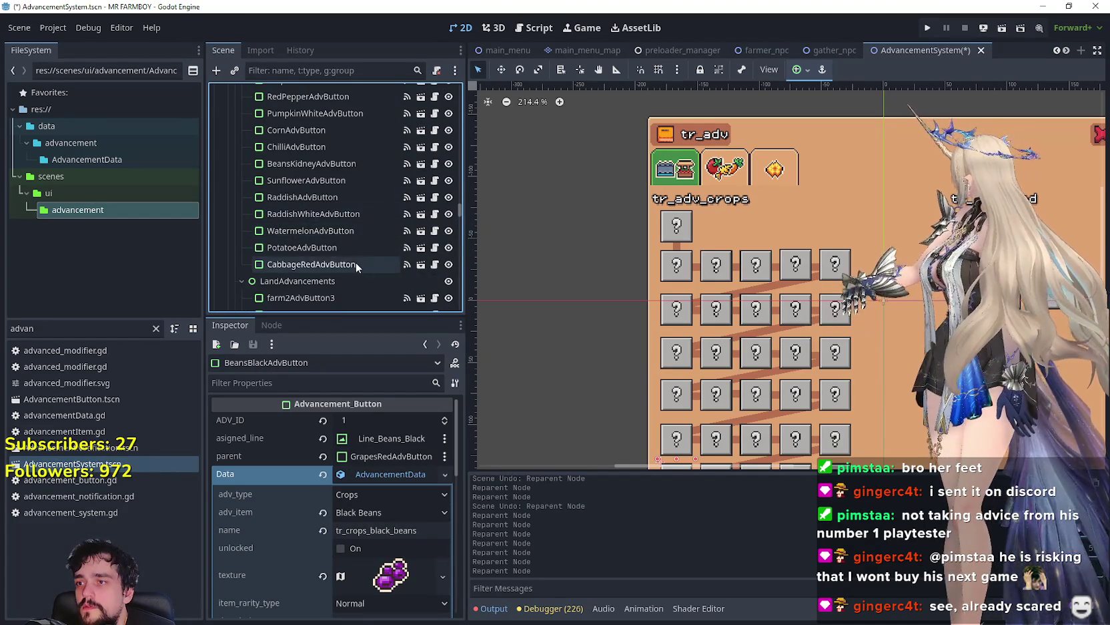
scroll(351, 254, up, 4)
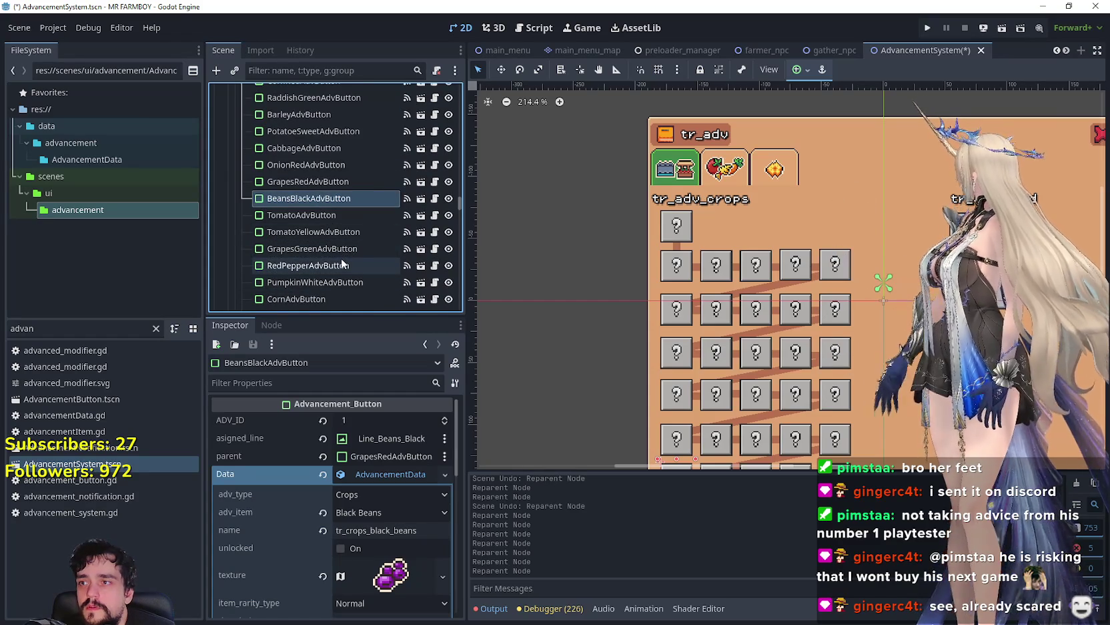
scroll(342, 254, up, 1)
scroll(360, 231, down, 1)
scroll(360, 231, down, 1)
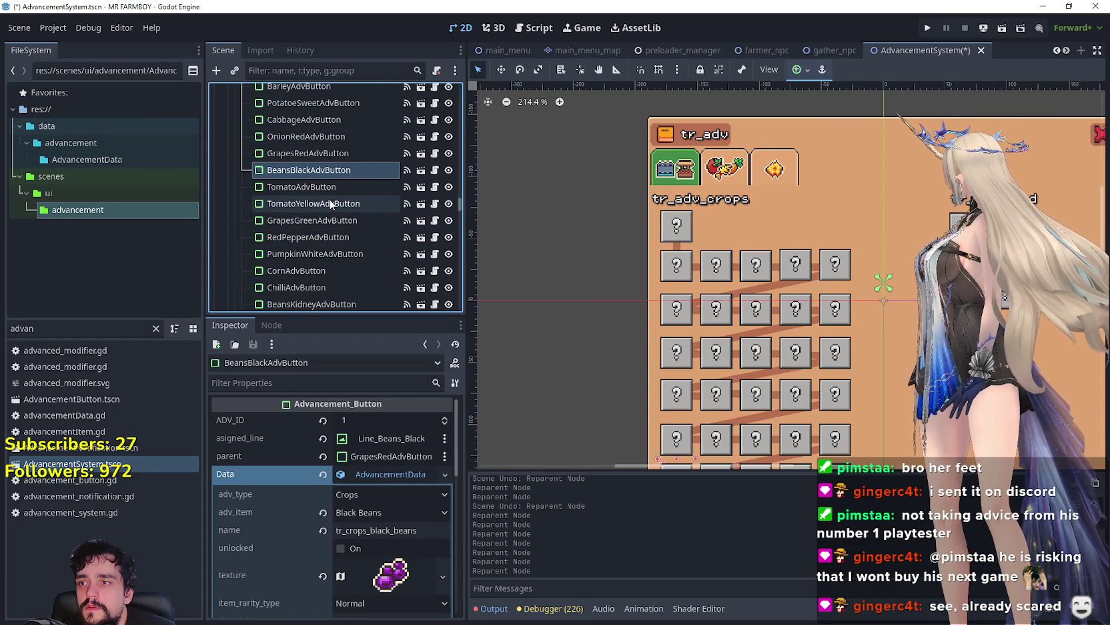
click(294, 206)
drag(297, 182, 334, 210)
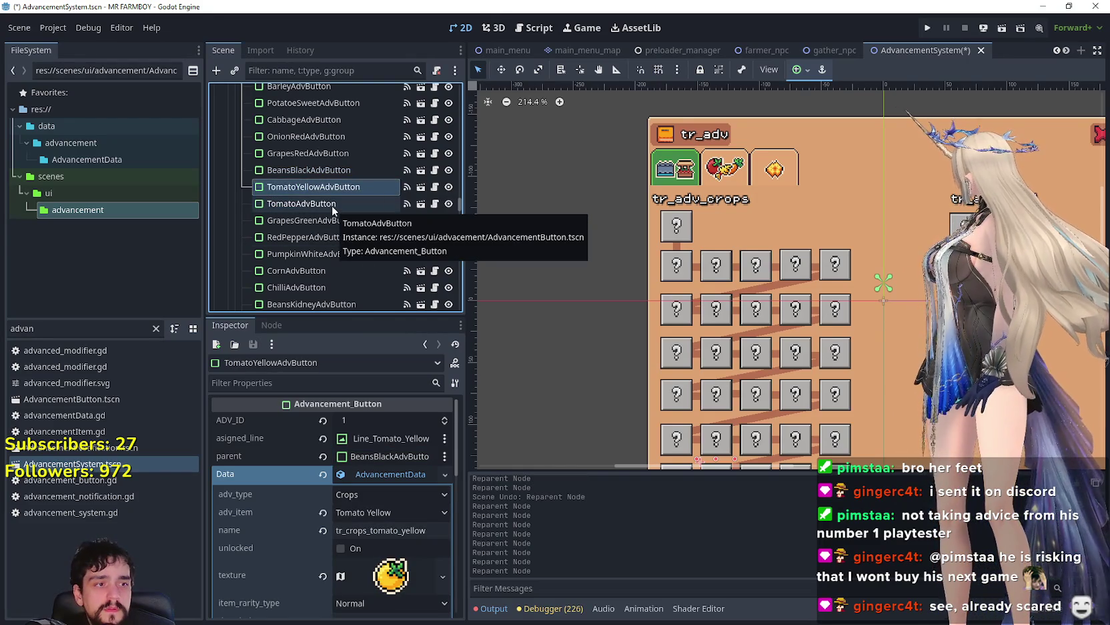
scroll(351, 260, down, 3)
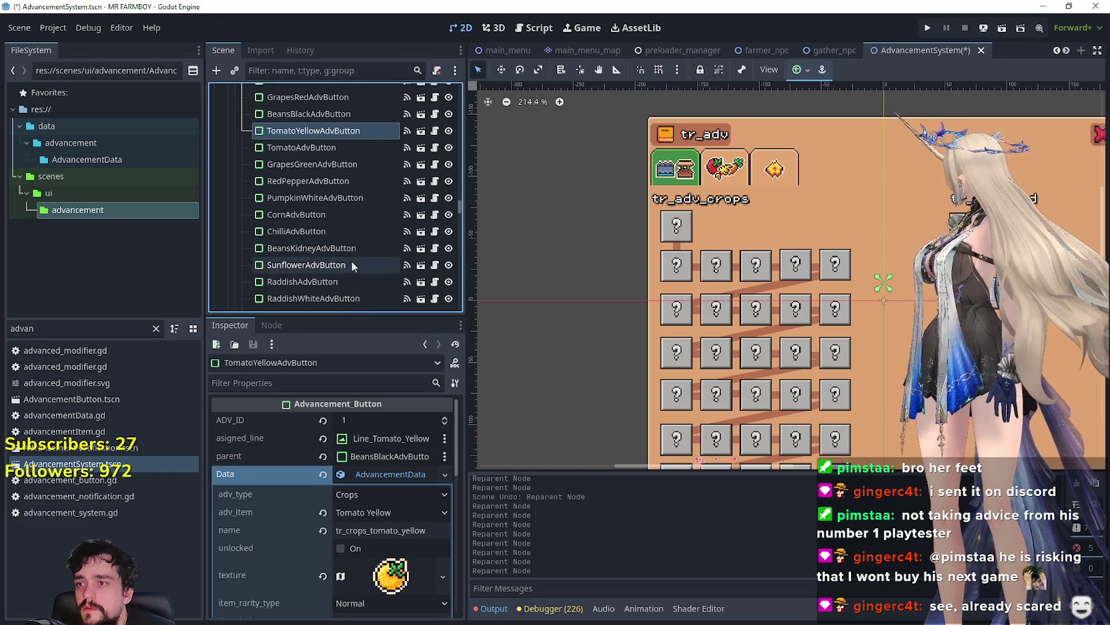
mouse_move(352, 199)
mouse_down()
mouse_move(311, 186)
mouse_move(331, 171)
mouse_move(333, 134)
mouse_move(322, 157)
mouse_move(319, 142)
mouse_up()
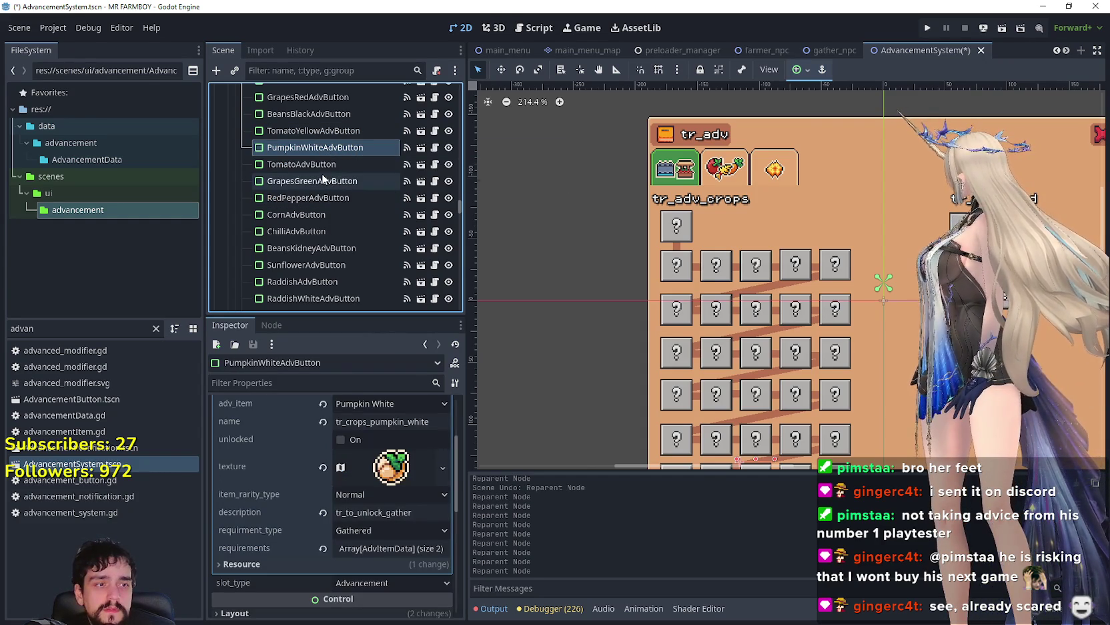
- Place RedPepper, then RaddishWhite, after PumpkinWhite, undoing and redoing a misplaced RaddishWhite drop
scroll(325, 169, down, 2)
scroll(355, 178, down, 3)
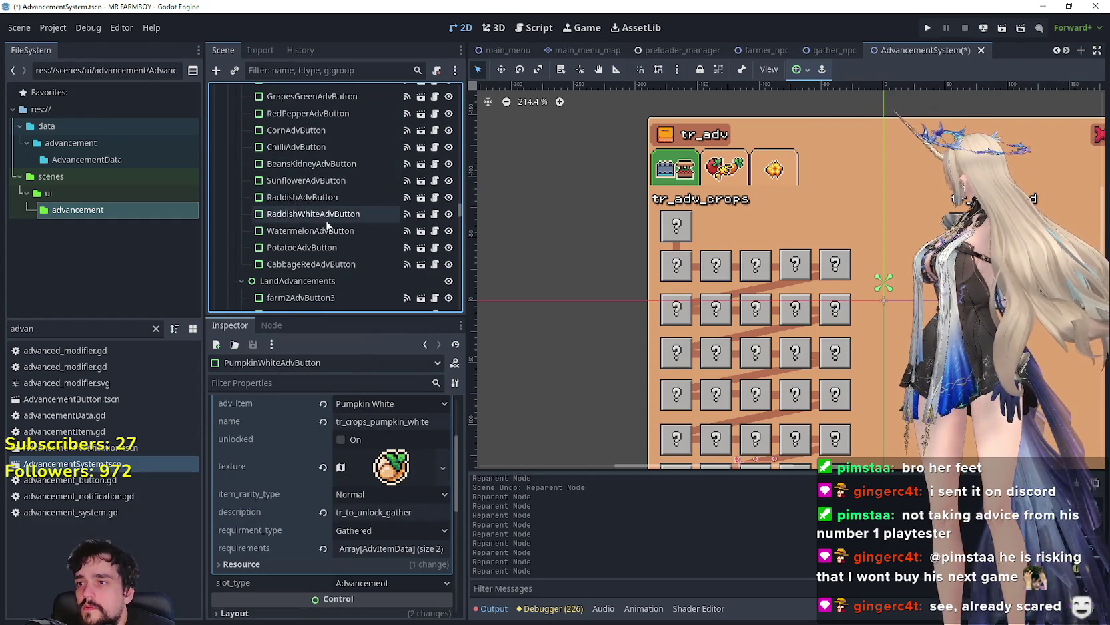
scroll(333, 194, up, 3)
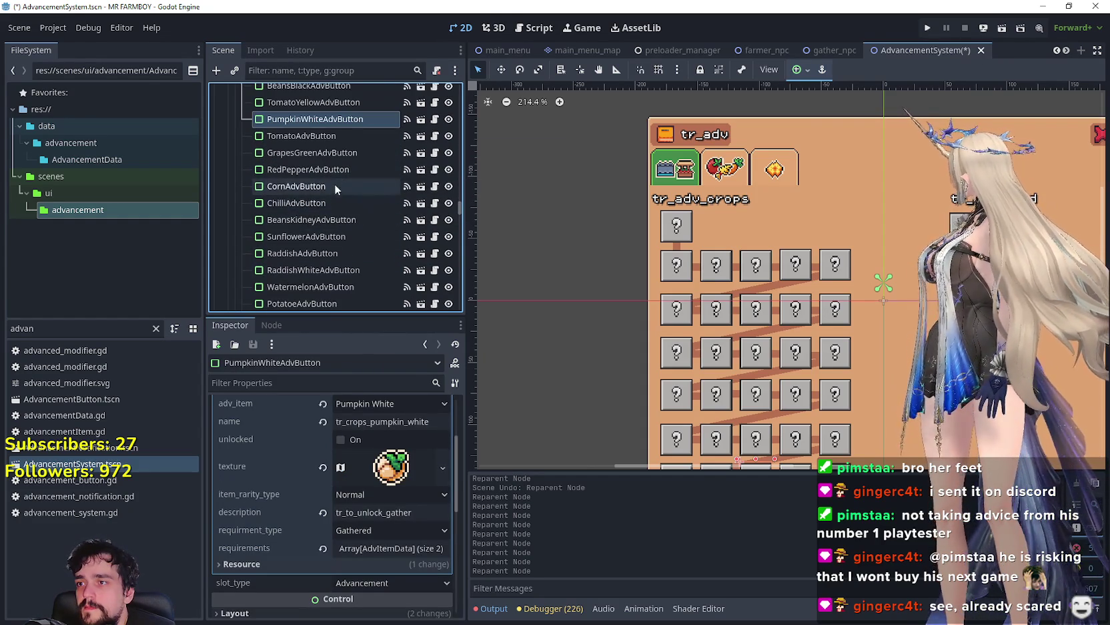
click(298, 171)
drag(305, 160, 304, 130)
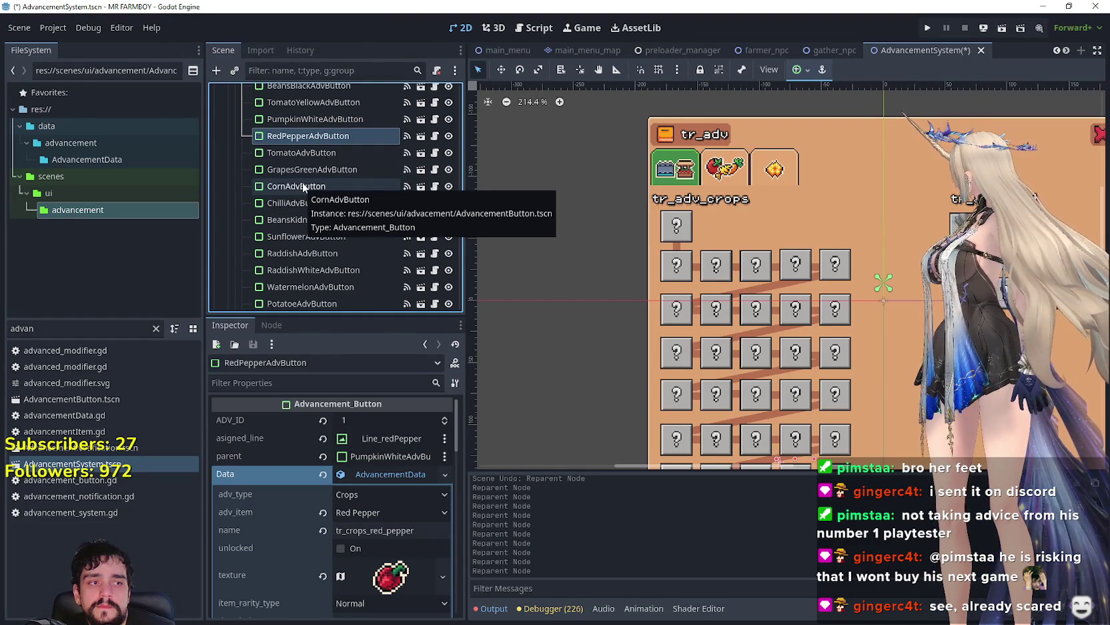
click(317, 270)
mouse_move(318, 270)
mouse_down()
mouse_move(360, 182)
mouse_move(341, 153)
mouse_up()
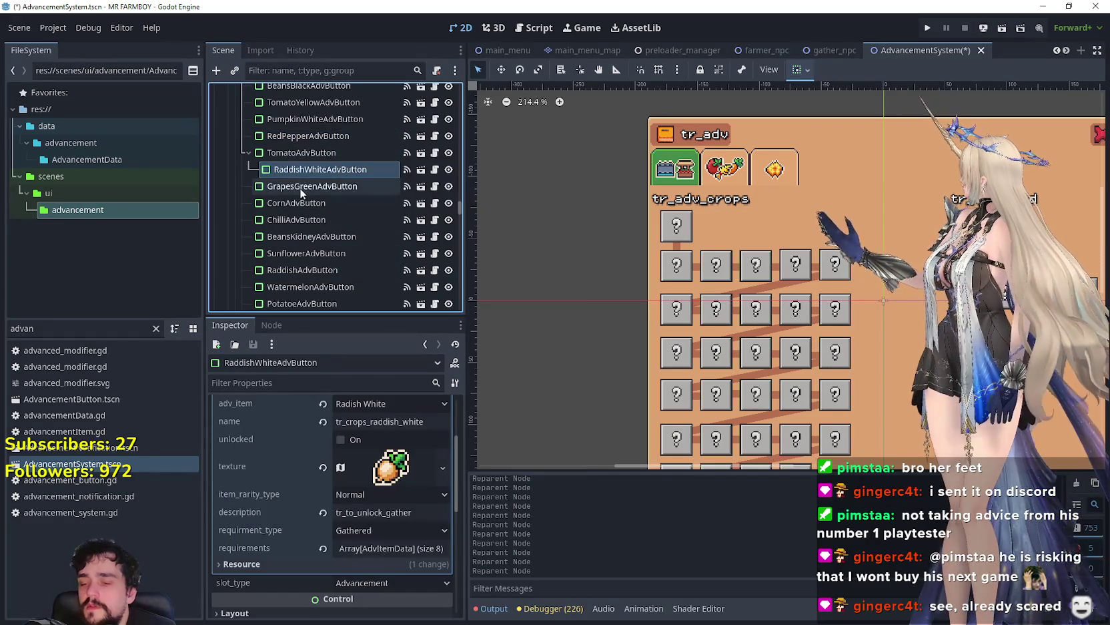
key(ctrl+z)
mouse_move(301, 269)
mouse_down()
mouse_move(332, 204)
mouse_move(314, 148)
mouse_up()
drag(314, 147, 319, 148)
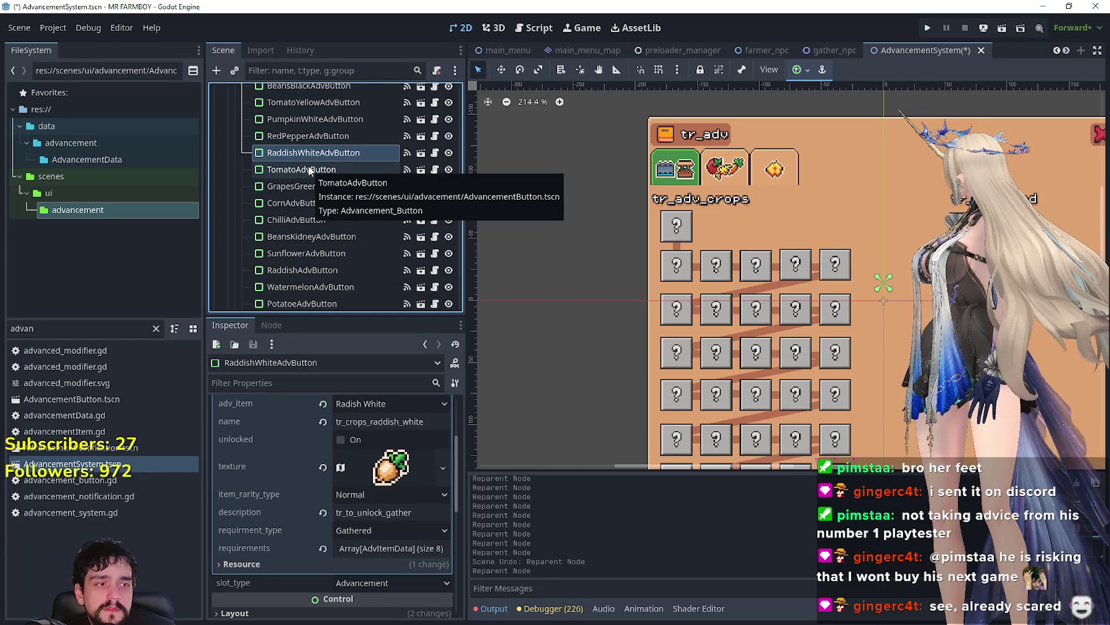
scroll(309, 171, down, 2)
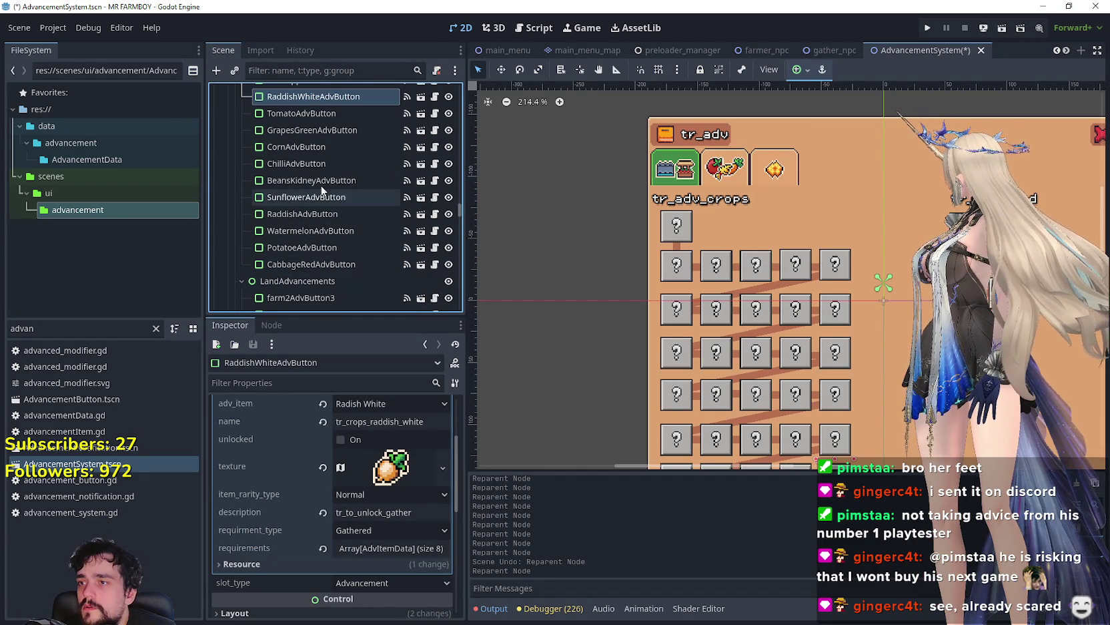
- Put CornAdvButton after RaddishWhiteAdvButton and CabbageRedAdvButton right after GrapesGreenAdvButton
click(313, 149)
scroll(302, 191, up, 1)
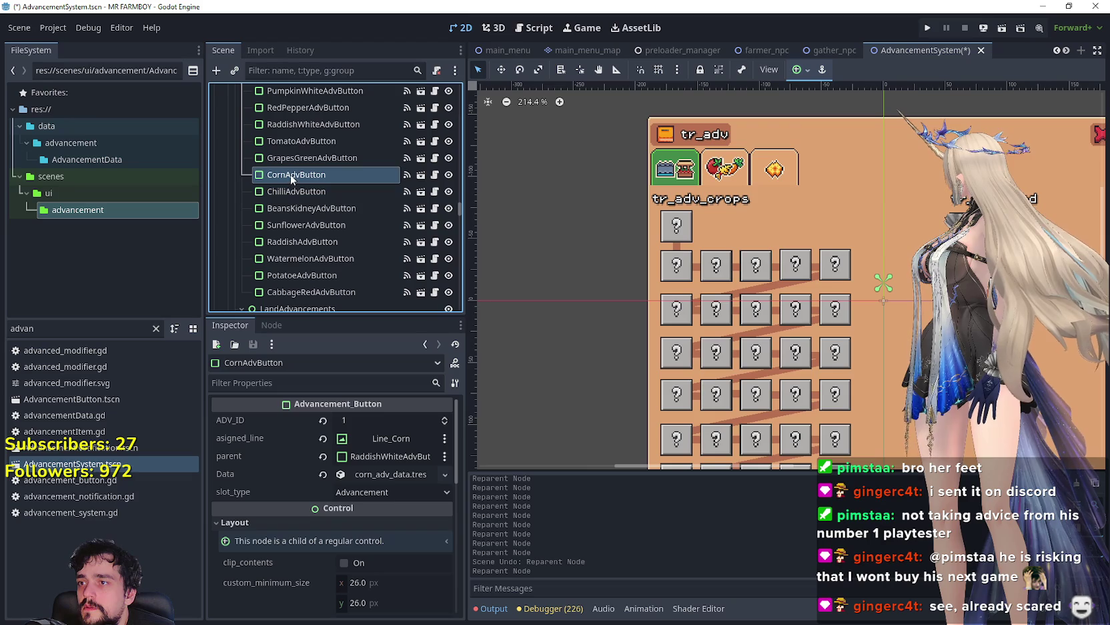
drag(294, 139, 295, 137)
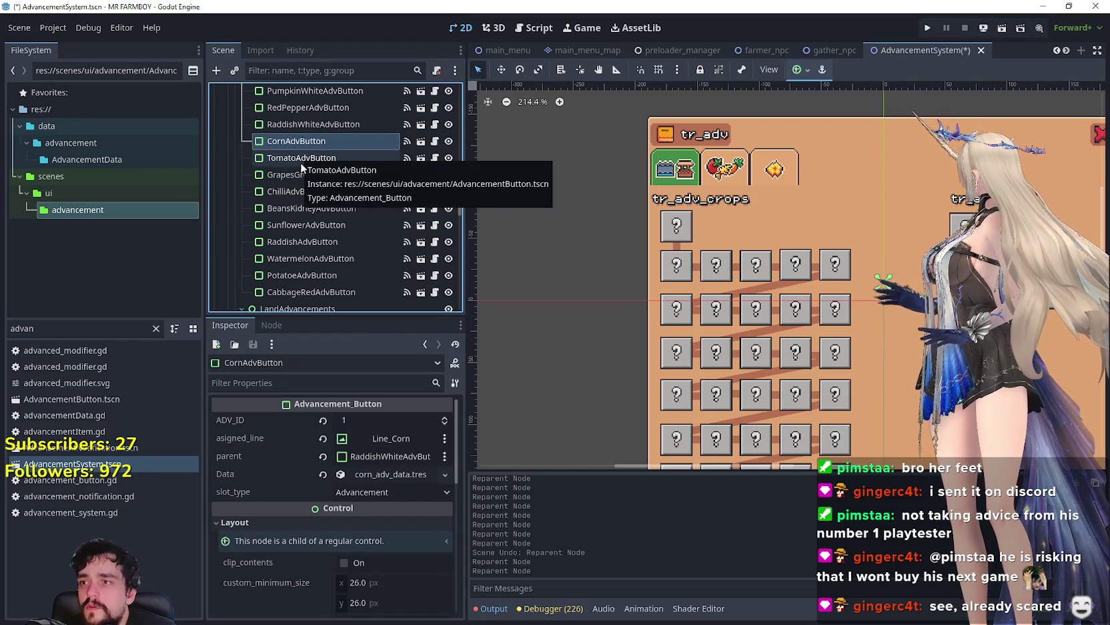
click(302, 159)
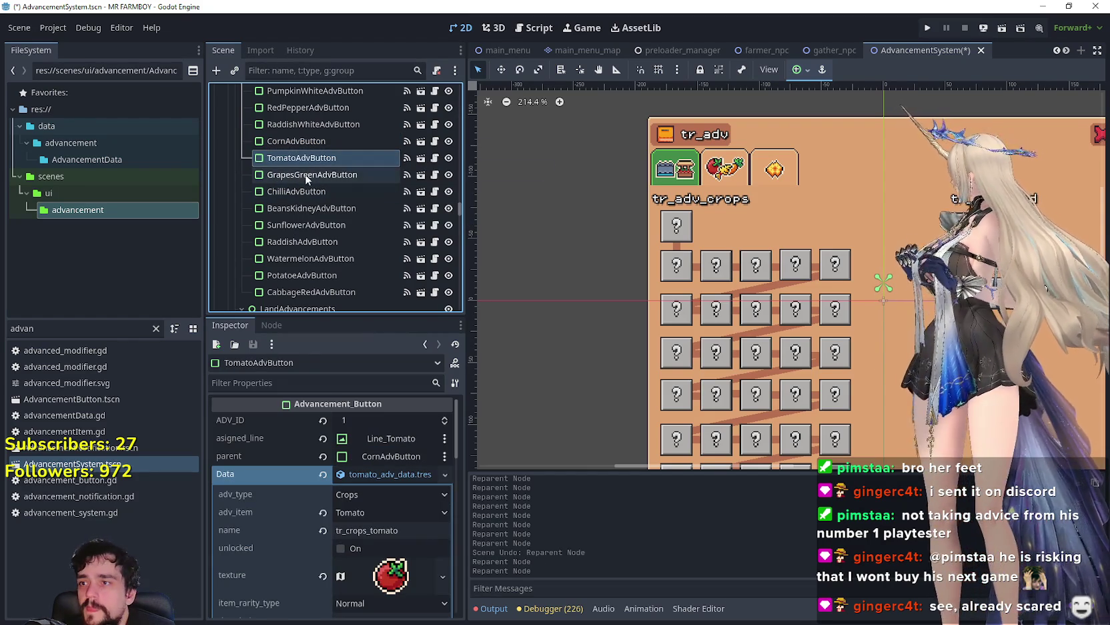
click(306, 174)
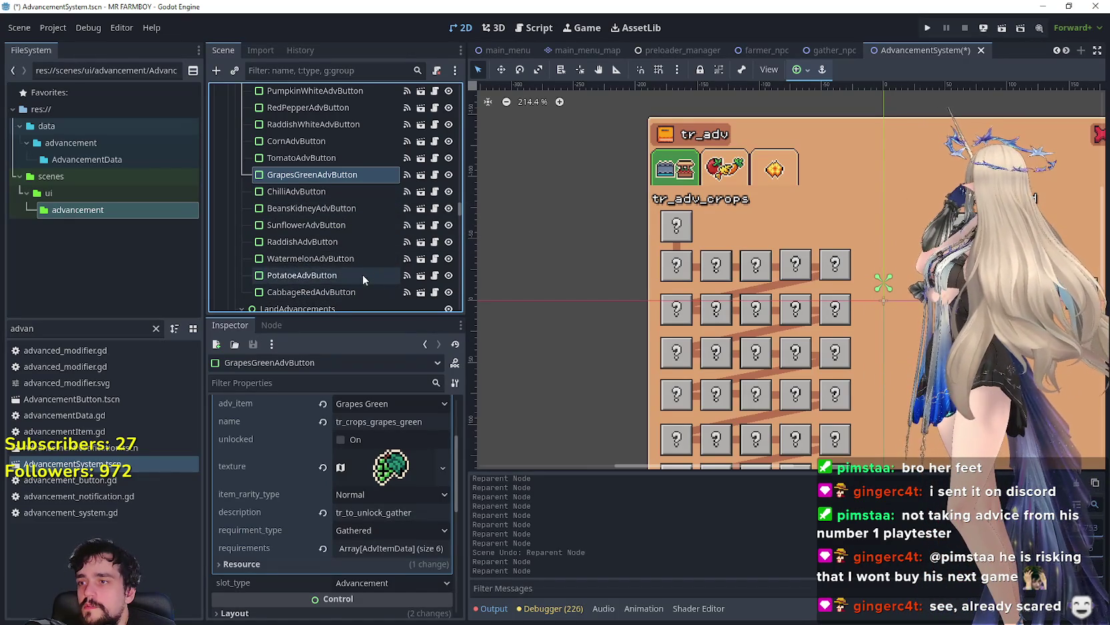
click(305, 293)
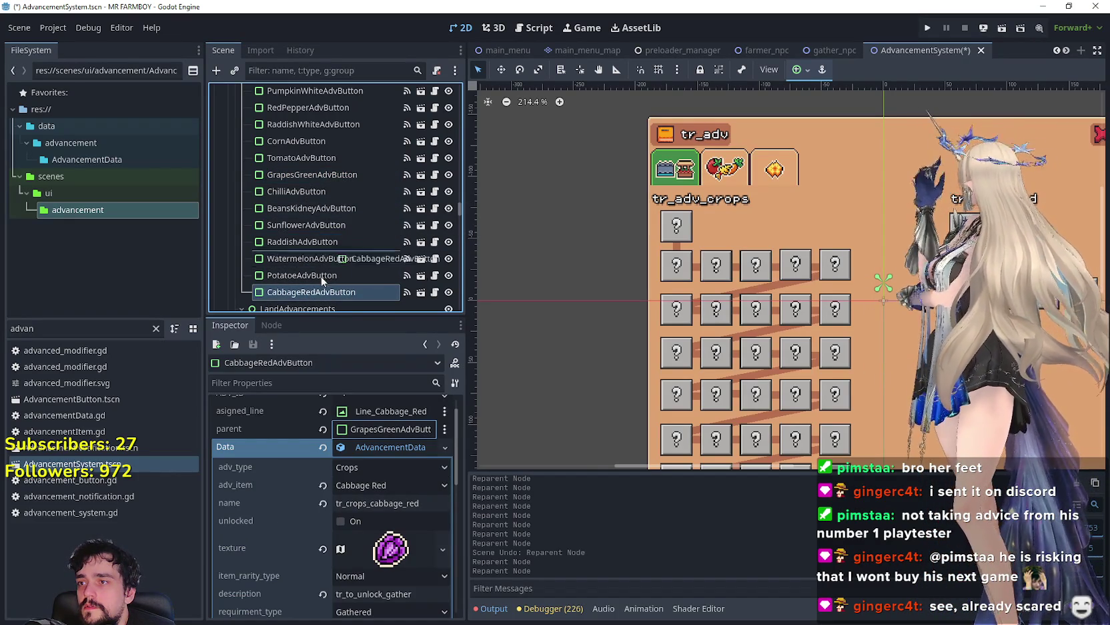
drag(313, 180, 313, 182)
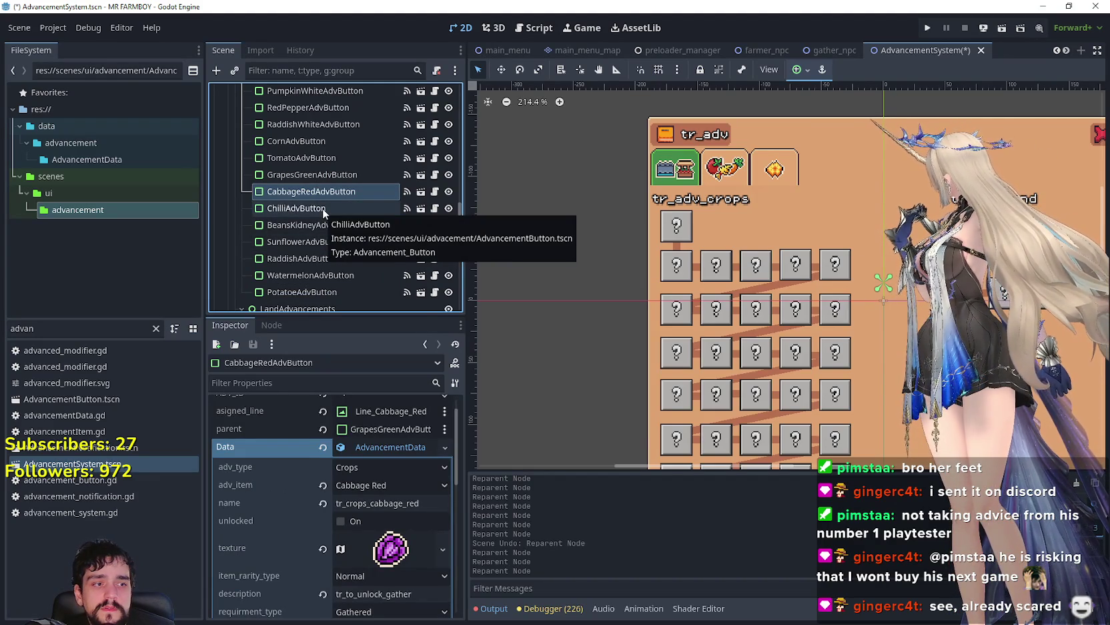
- Line up the BeansKidney, Raddish and Potatoe AdvButtons in order after CabbageRed
scroll(323, 214, down, 1)
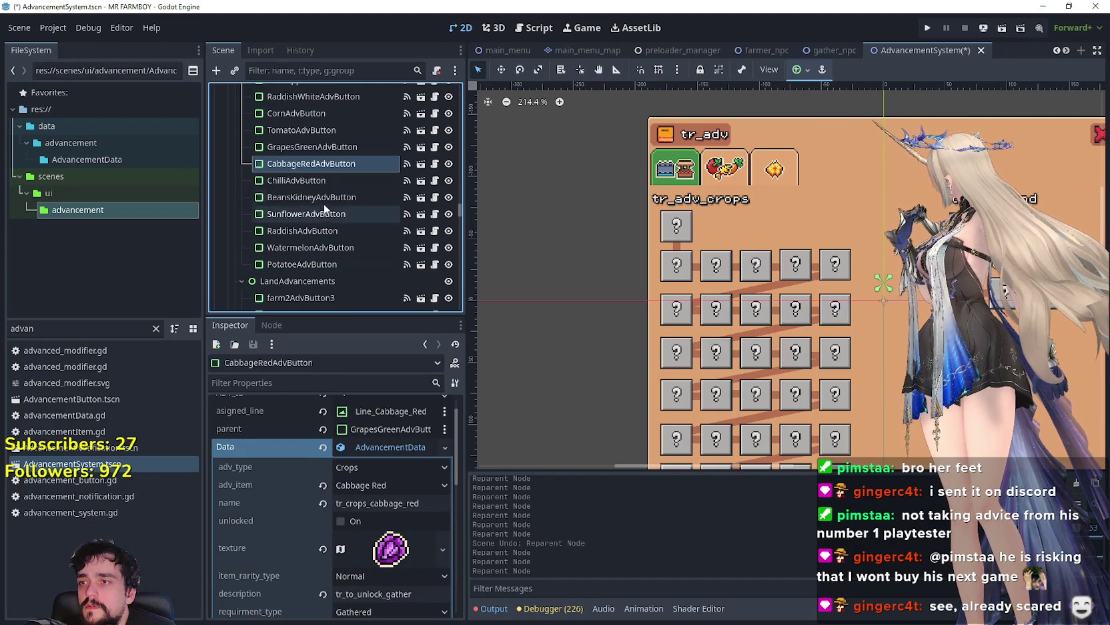
click(273, 198)
drag(301, 197, 299, 173)
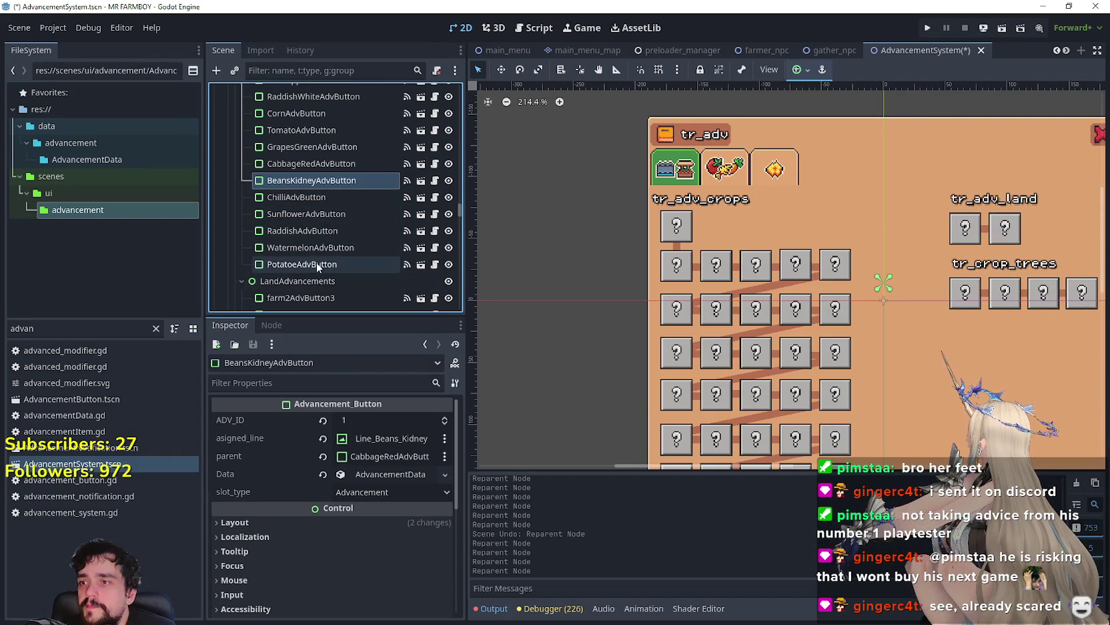
click(296, 233)
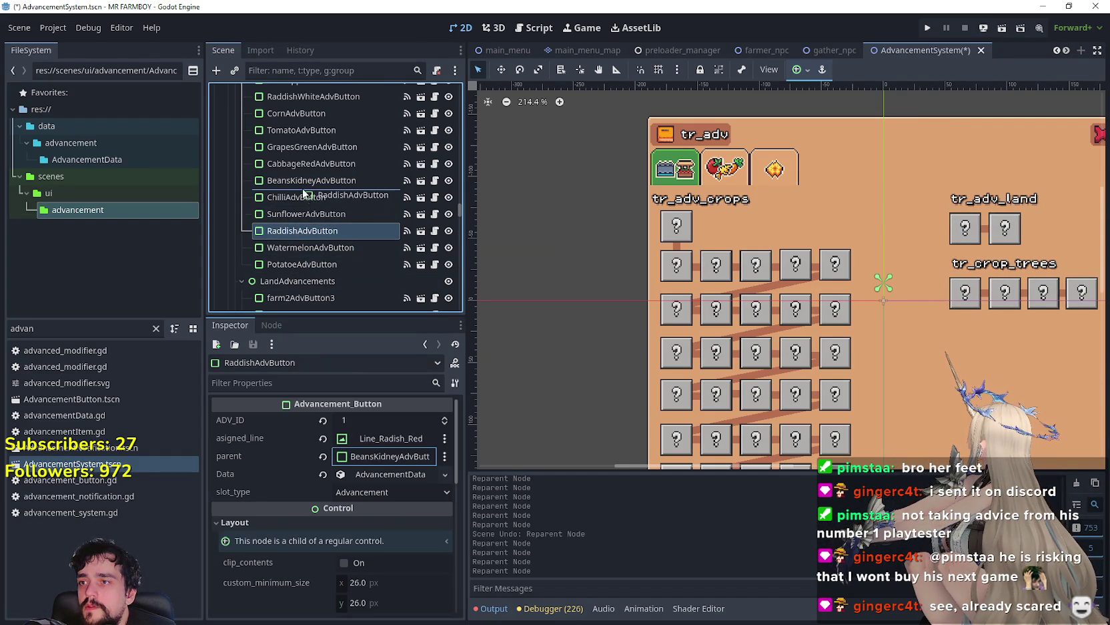
drag(304, 192, 303, 193)
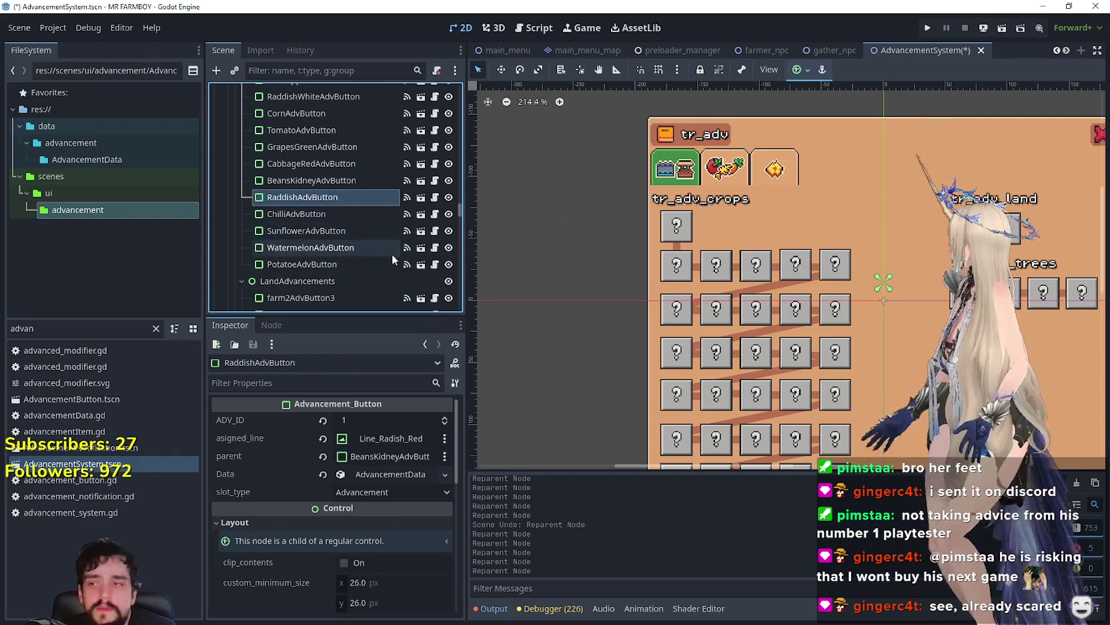
click(295, 265)
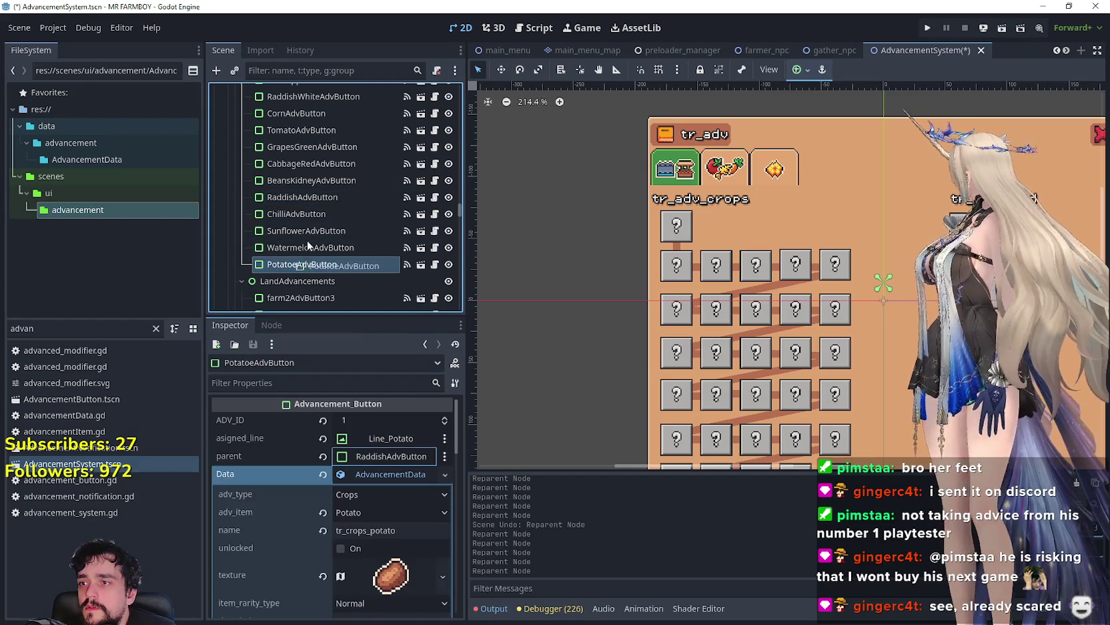
drag(307, 210, 307, 211)
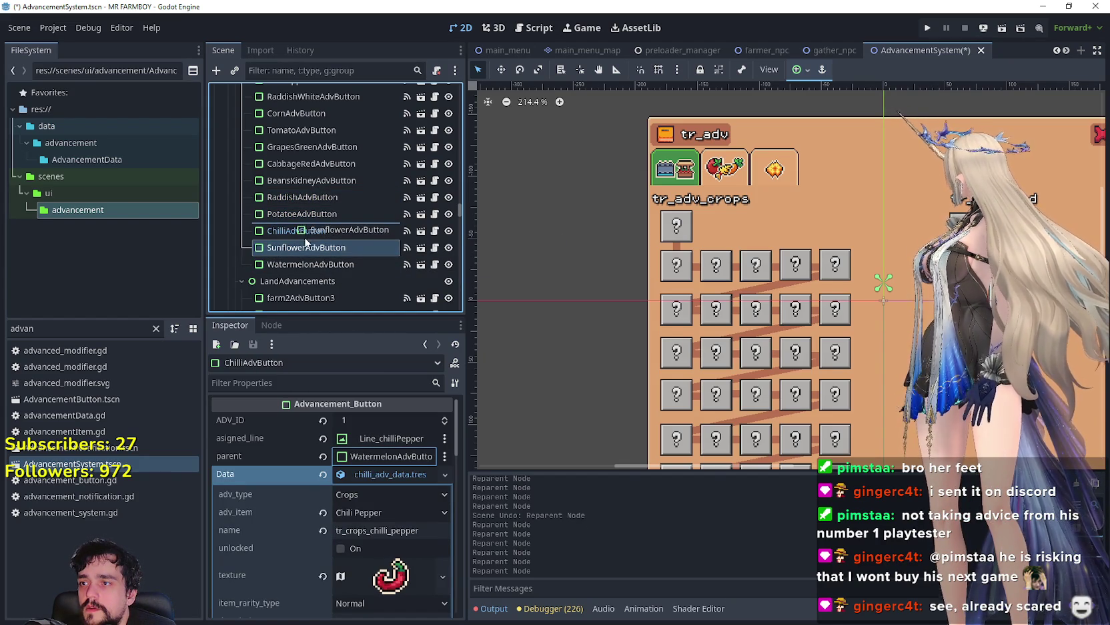
- Place Sunflower, then Watermelon, just ahead of ChilliAdvButton and save the scene
drag(305, 236, 305, 236)
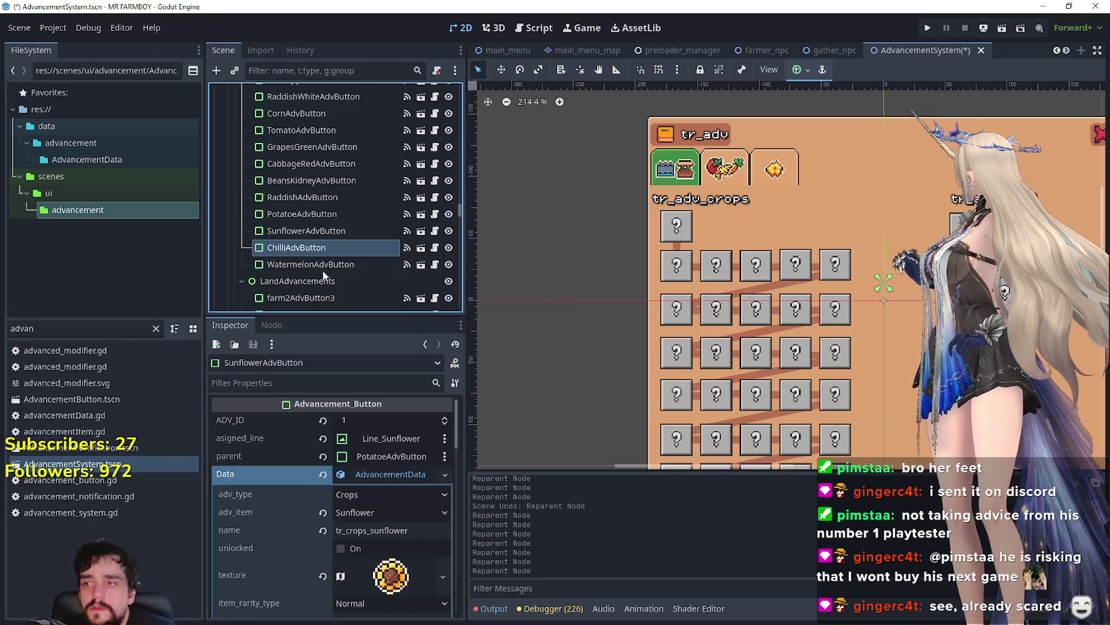
click(295, 248)
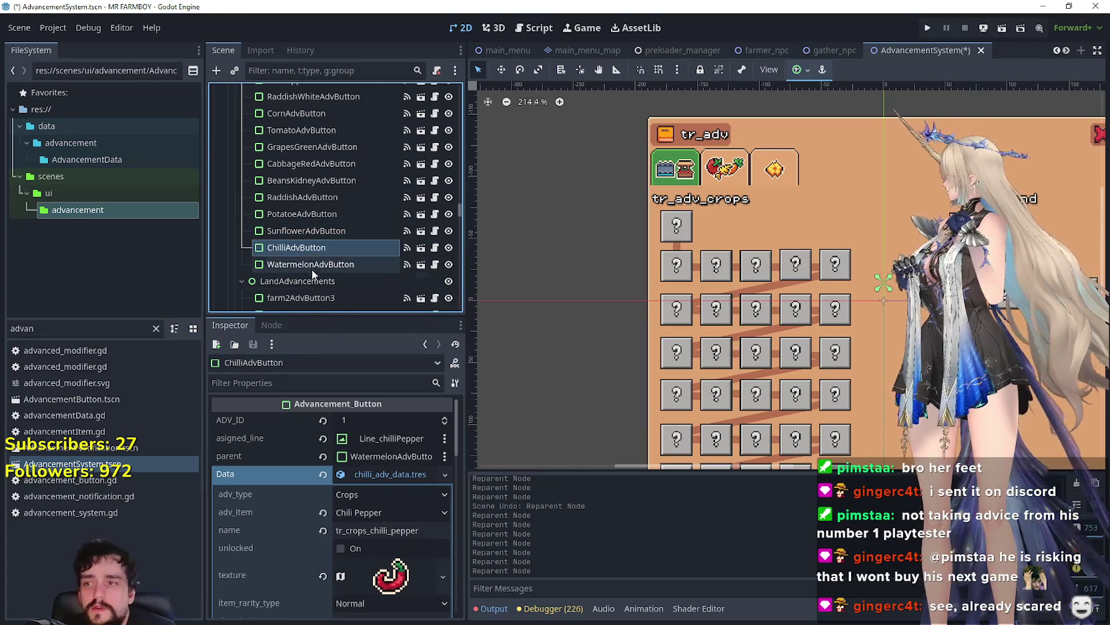
click(295, 265)
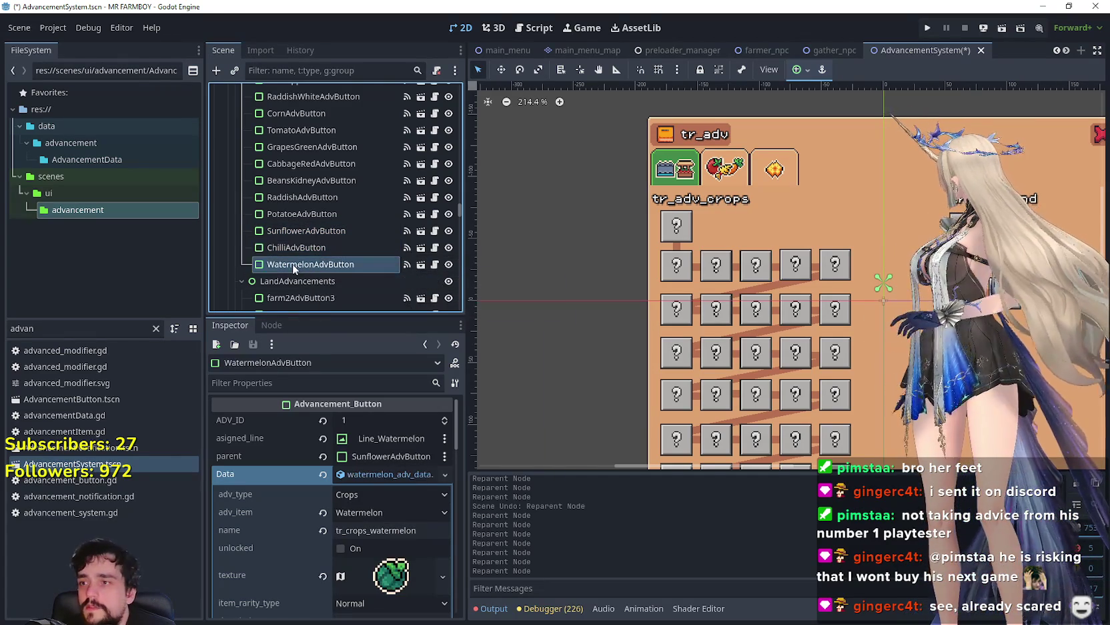
drag(289, 245, 297, 265)
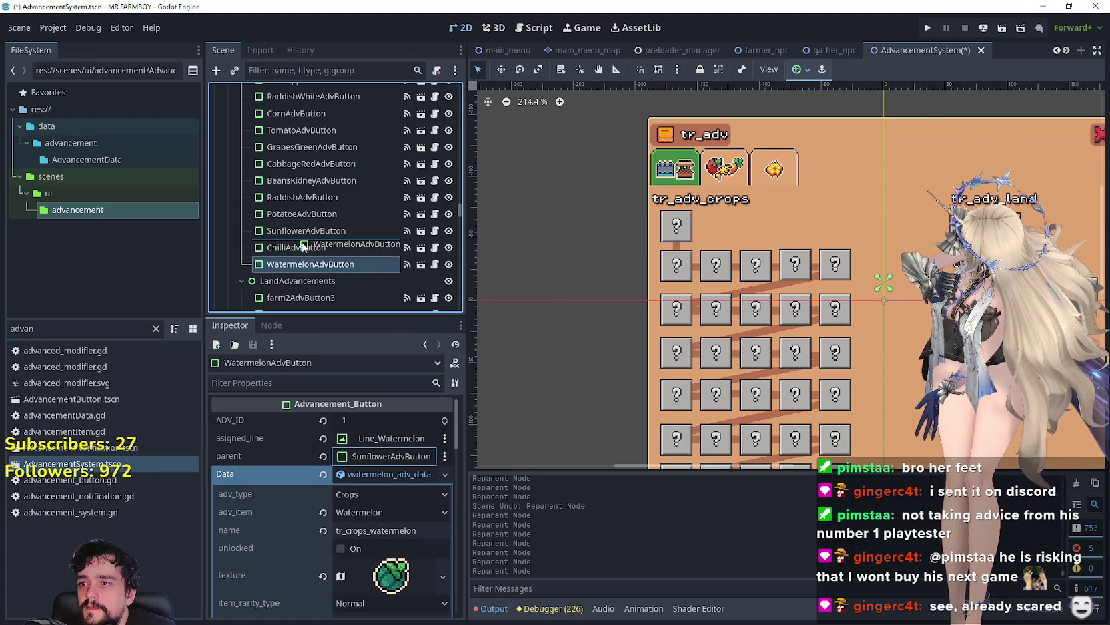
drag(301, 241, 301, 243)
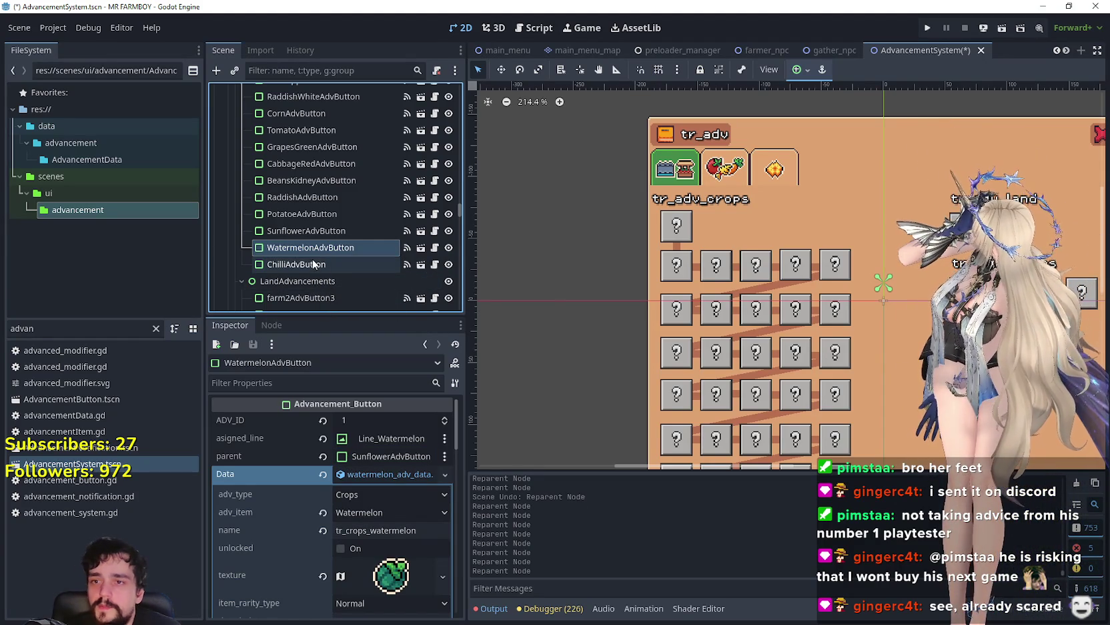
key(ctrl+s)
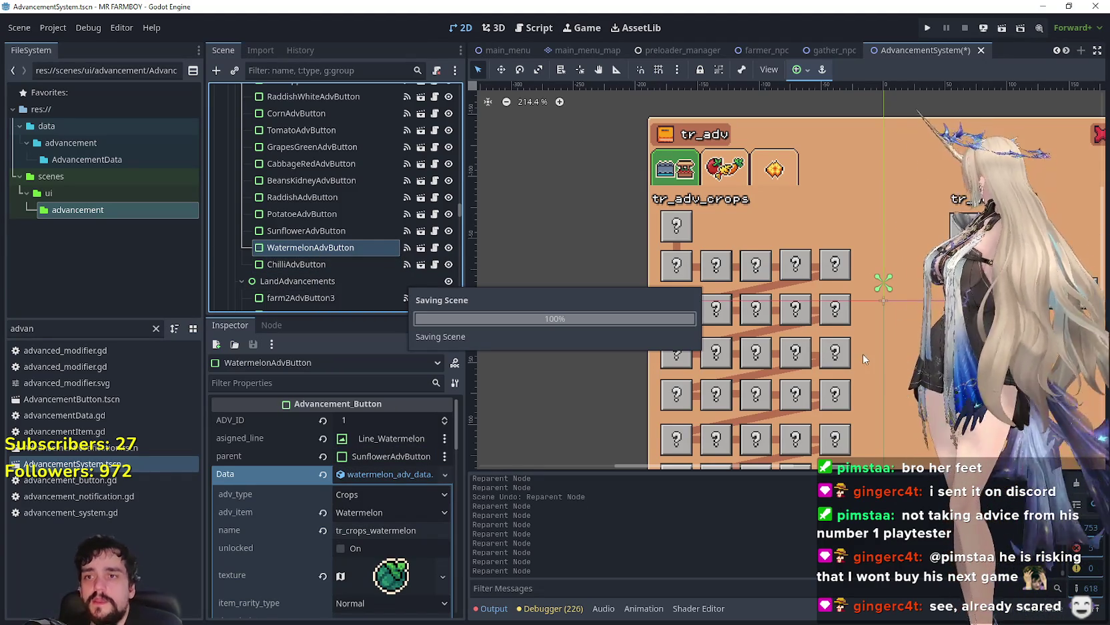
- Inspect ChilliAdvButton, which sits under WatermelonAdvButton and uses chilli_adv_data.tres
scroll(797, 307, down, 8)
scroll(792, 285, up, 2)
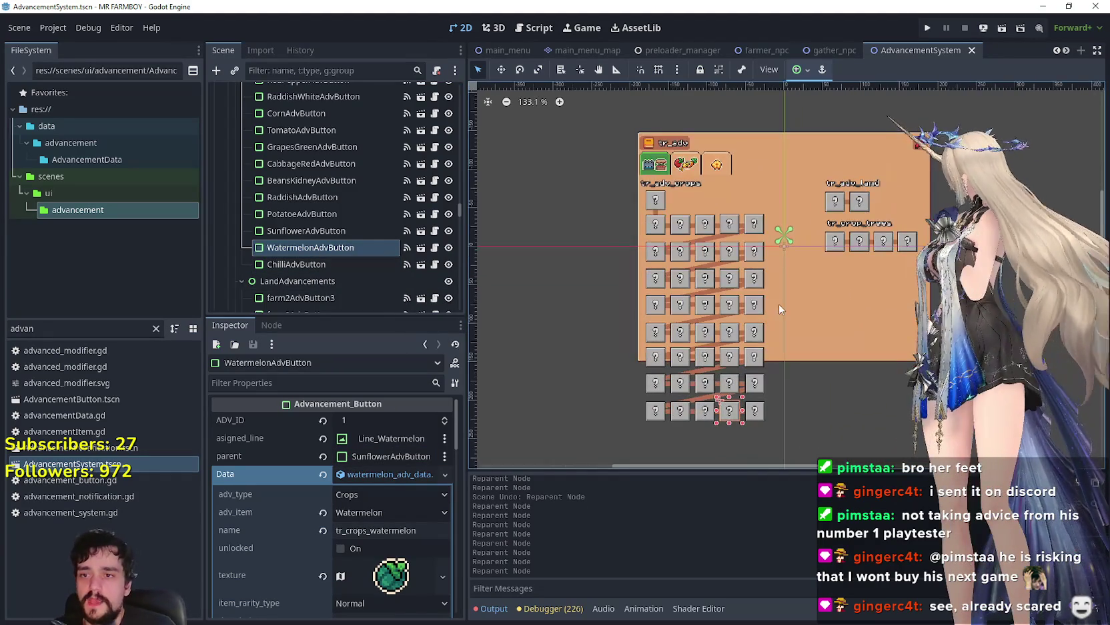
click(297, 264)
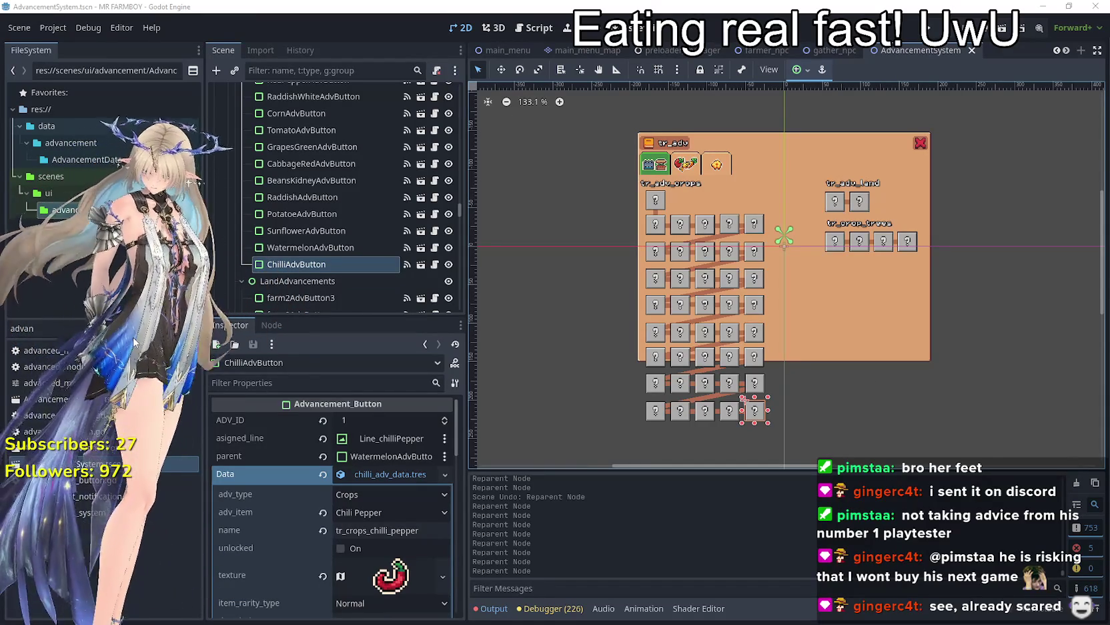
mouse_move(131, 372)
mouse_down()
mouse_move(134, 360)
mouse_move(227, 347)
mouse_move(943, 309)
mouse_move(964, 393)
mouse_move(968, 379)
mouse_move(998, 392)
mouse_up()
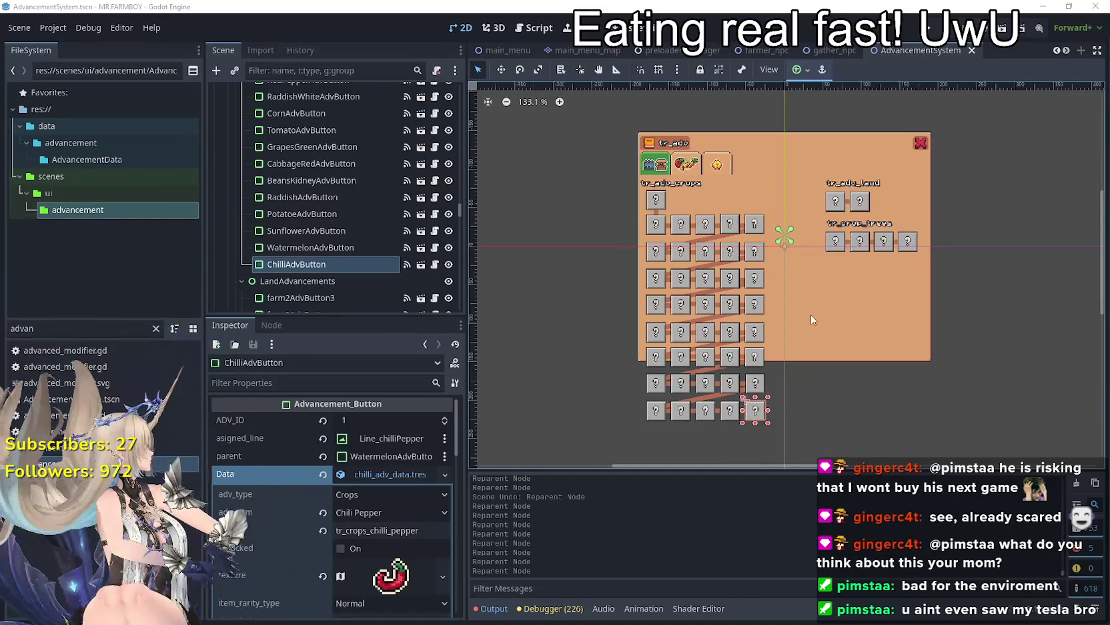
- Zoom out to show the crop grid and tr_adv_land row, and box-select the tr_crop_trees row
scroll(801, 400, up, 4)
scroll(801, 424, up, 1)
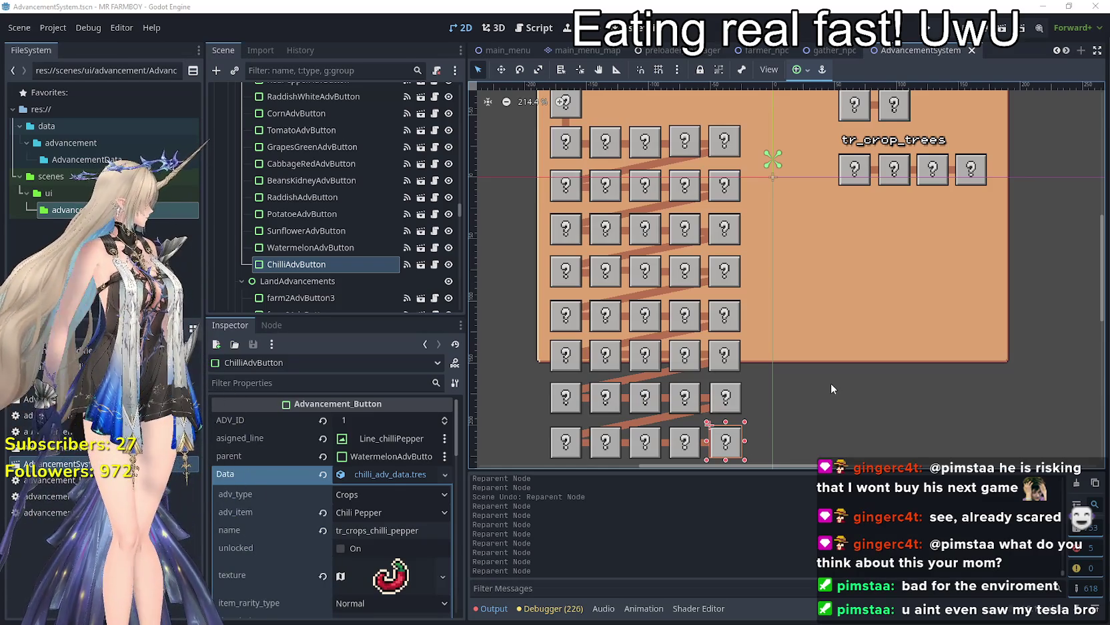
scroll(769, 350, down, 2)
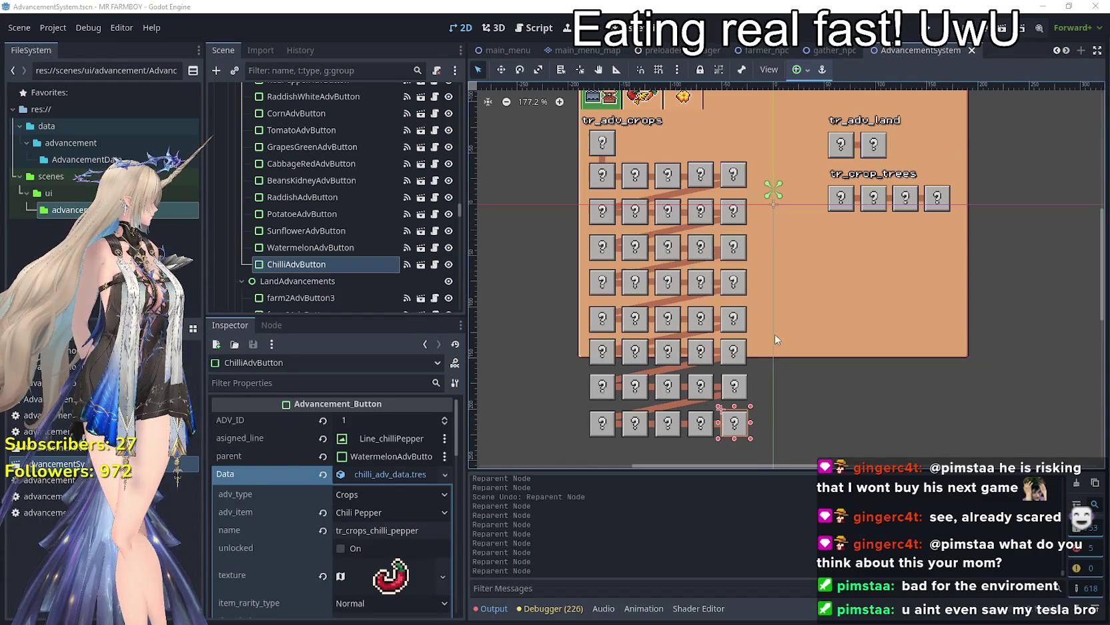
scroll(768, 353, up, 2)
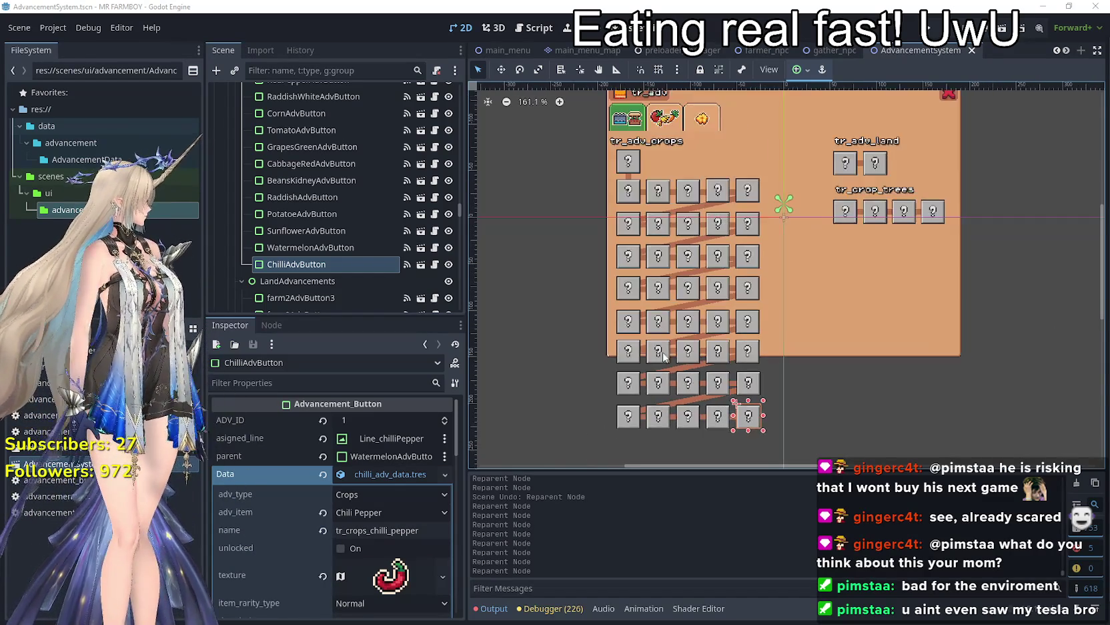
scroll(804, 369, down, 2)
scroll(803, 369, up, 3)
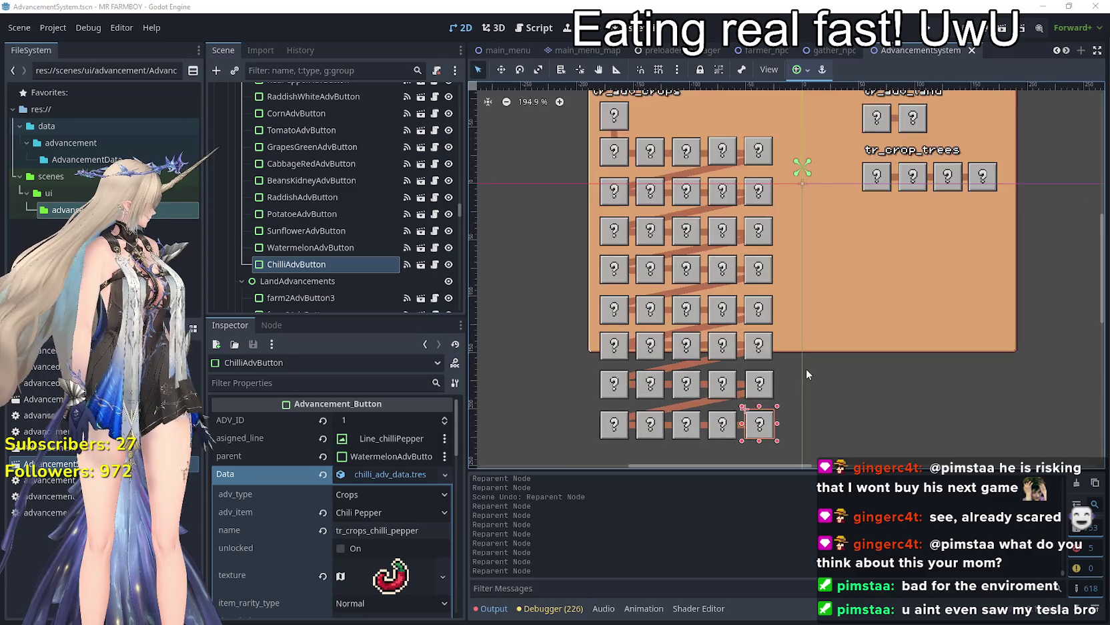
scroll(801, 370, down, 2)
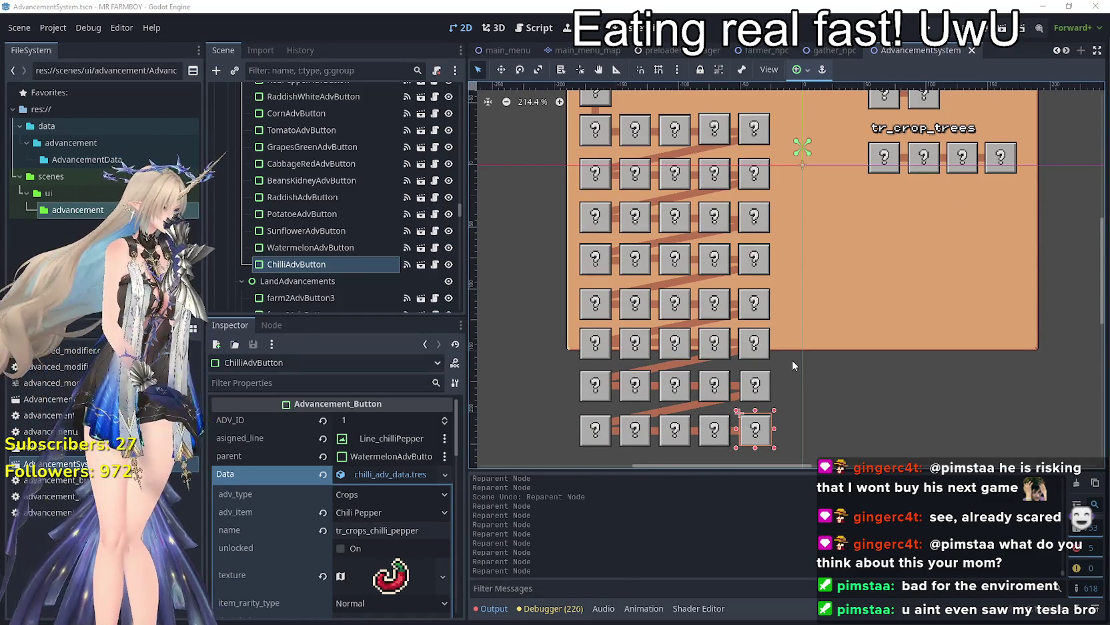
scroll(794, 471, up, 1)
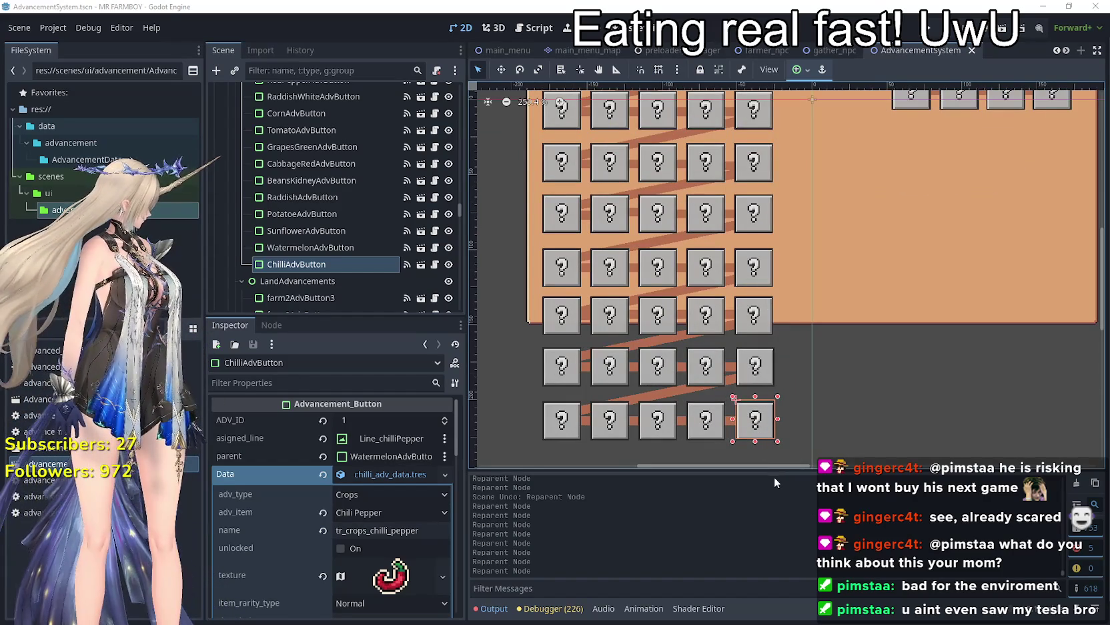
scroll(814, 417, down, 3)
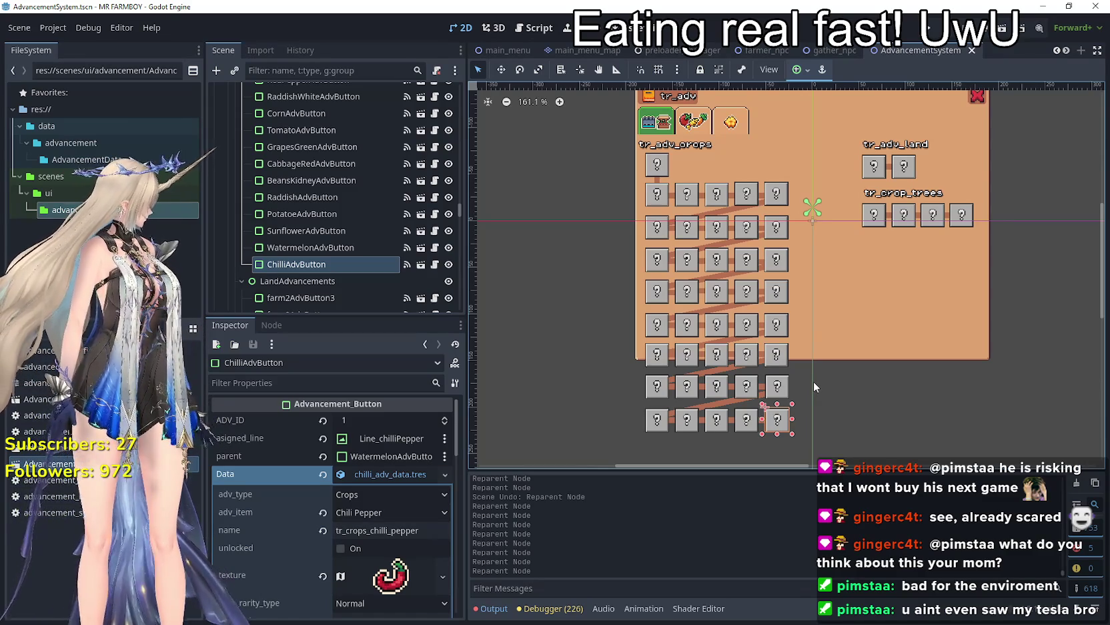
scroll(850, 393, up, 4)
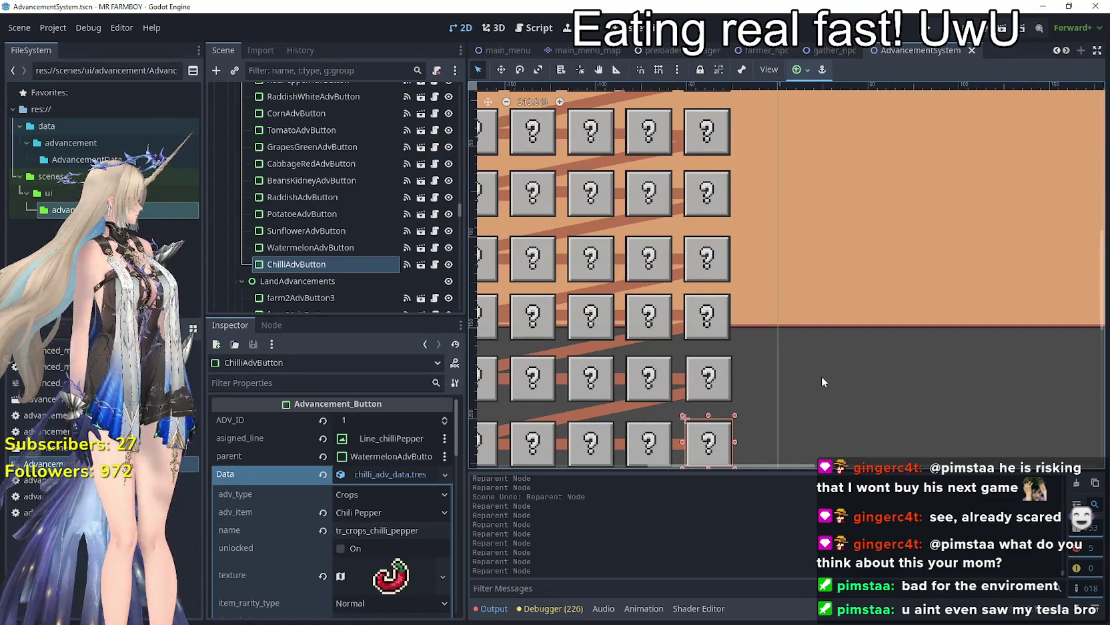
scroll(812, 369, down, 4)
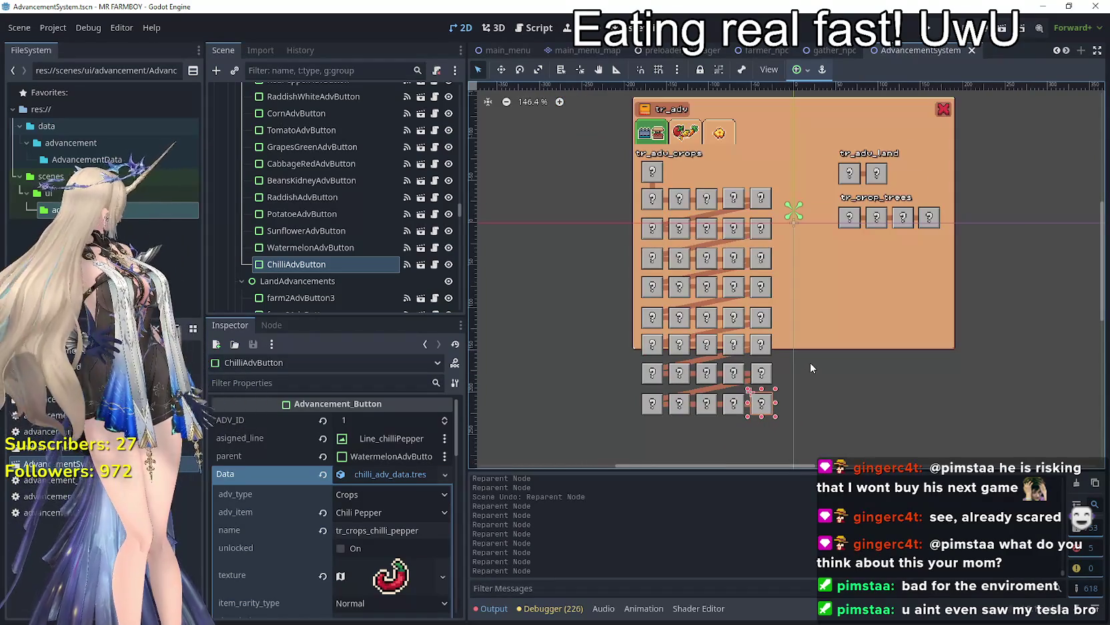
scroll(897, 250, up, 3)
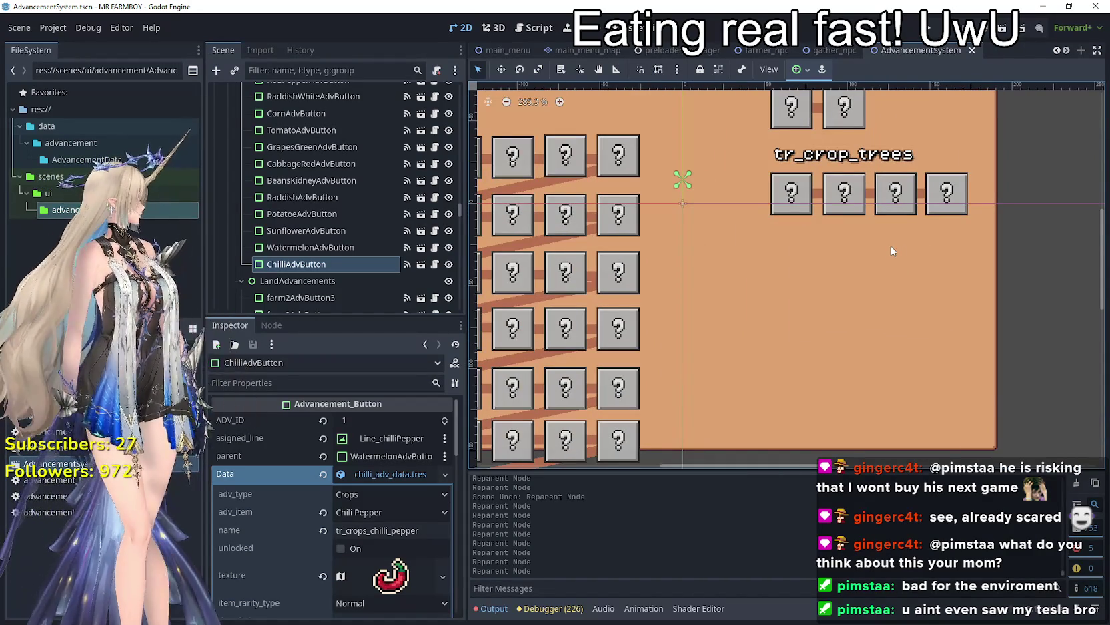
scroll(894, 250, down, 3)
scroll(859, 204, up, 2)
scroll(859, 203, down, 1)
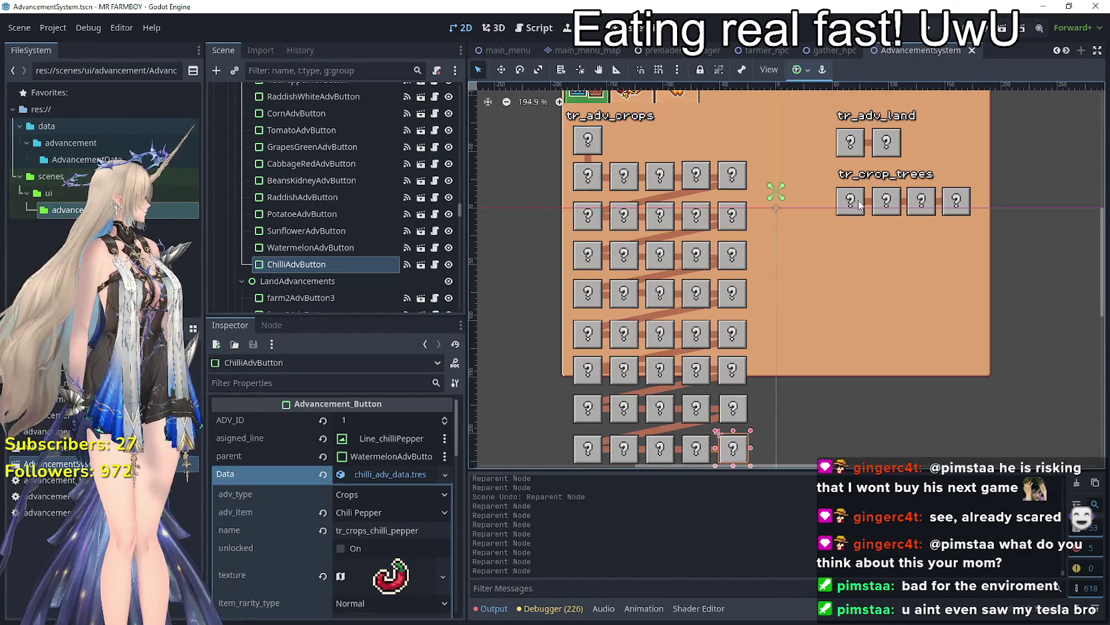
scroll(848, 206, down, 3)
scroll(834, 210, up, 2)
scroll(974, 207, up, 1)
mouse_move(988, 249)
mouse_down()
mouse_move(753, 171)
mouse_move(791, 169)
mouse_up()
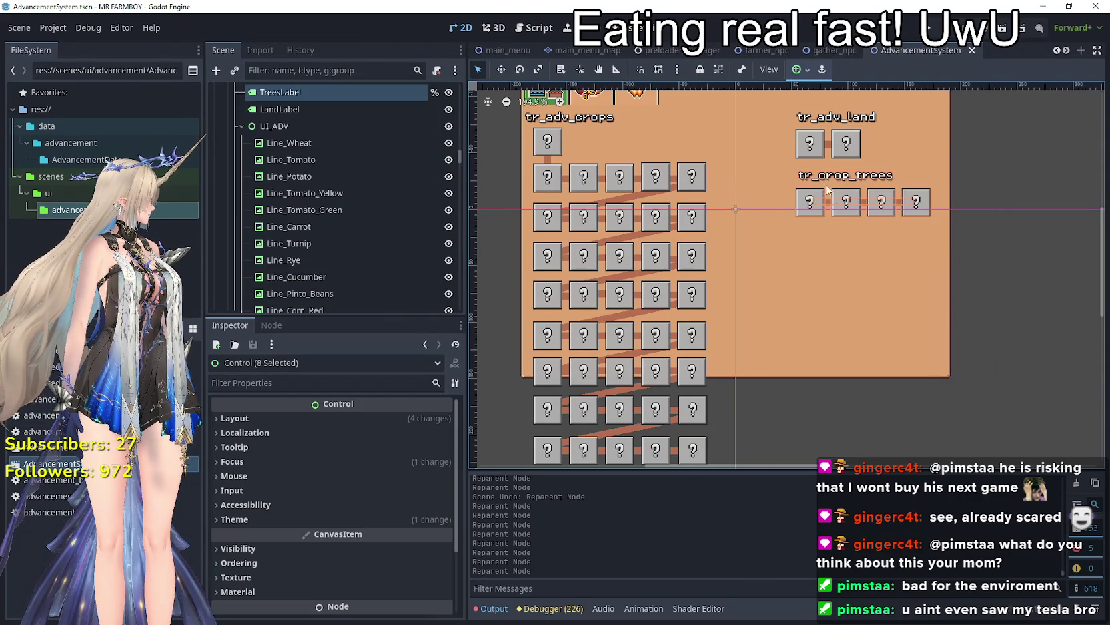
- Shift the tr_crop_trees label and four buttons up-right beside the panel's edge, then deselect
click(504, 74)
mouse_move(846, 201)
mouse_down()
mouse_move(937, 188)
mouse_move(997, 156)
mouse_up()
drag(877, 197, 907, 174)
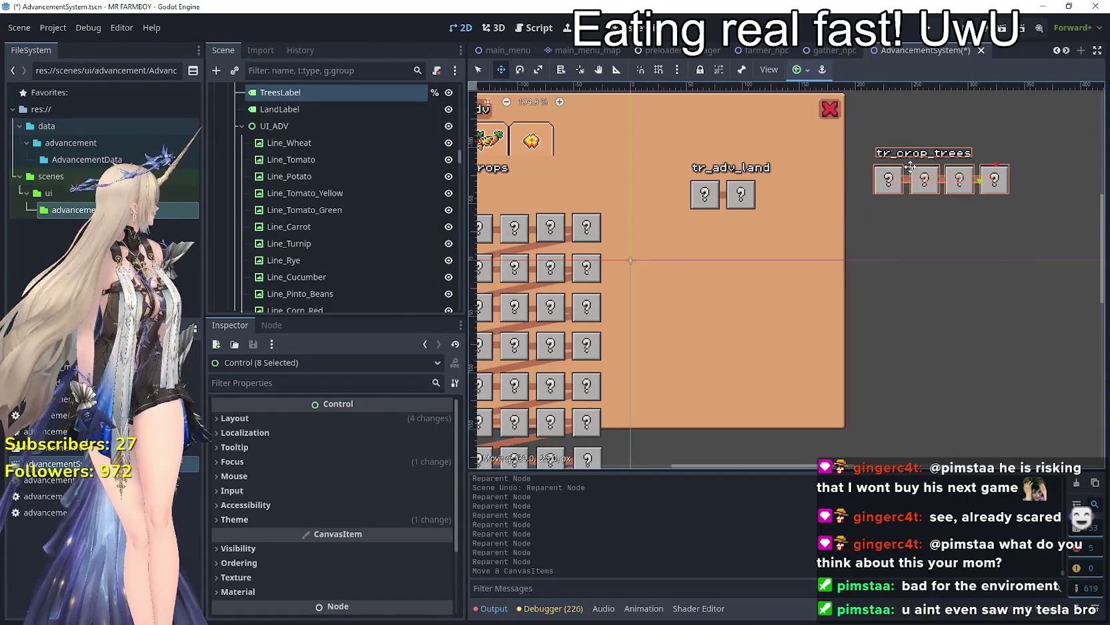
key(q)
click(983, 280)
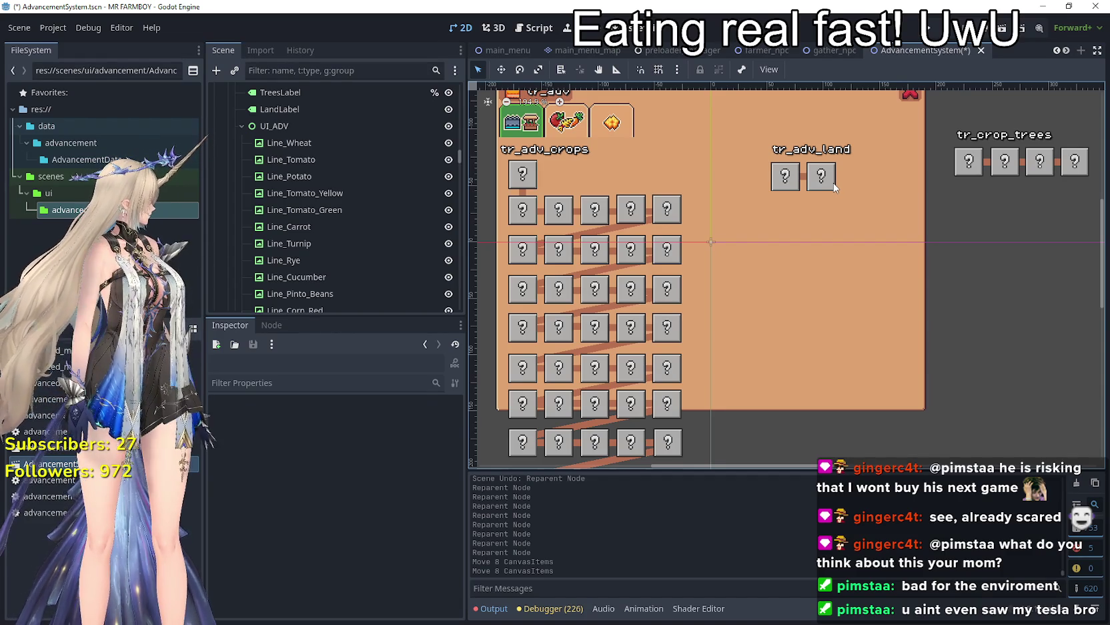
- Zoom into the crop grid, select Cucumber, then select the first second-row connector lines
scroll(835, 187, down, 4)
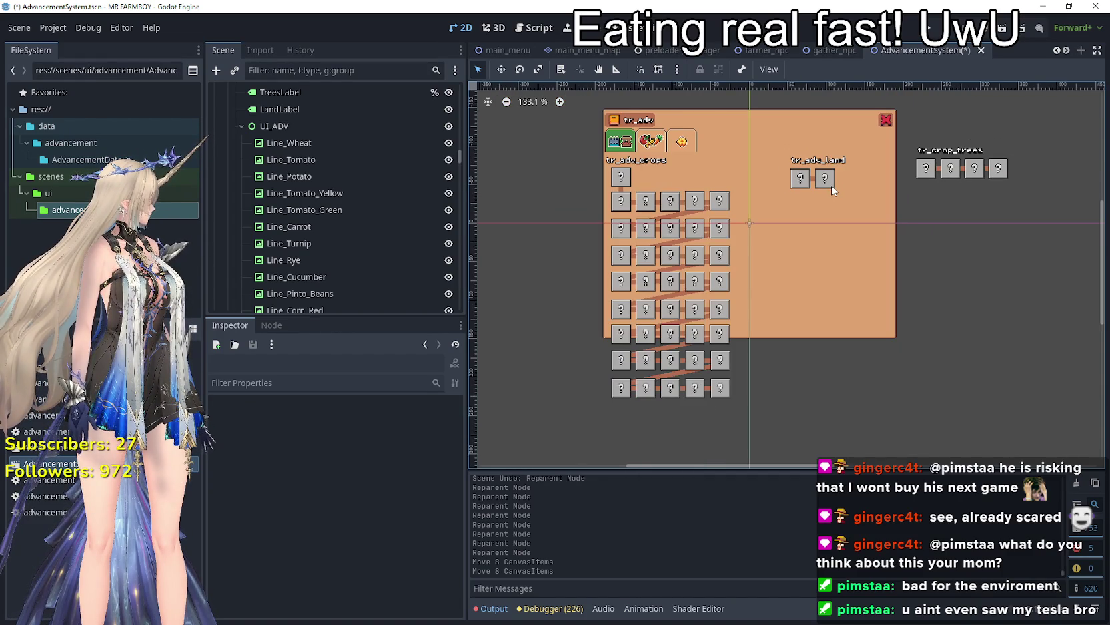
scroll(832, 189, up, 3)
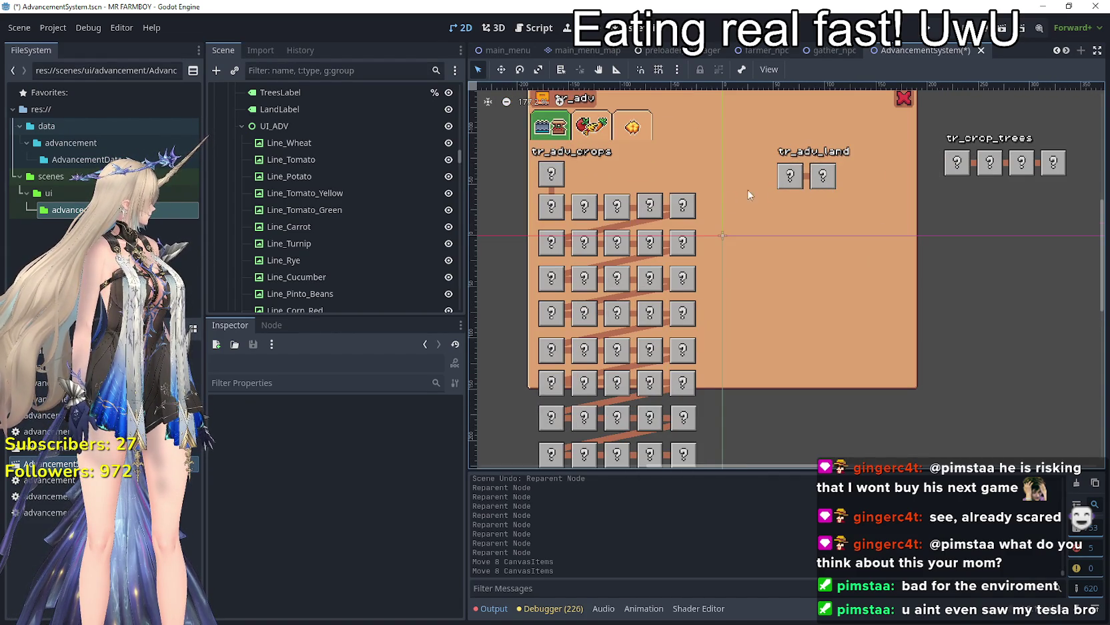
scroll(785, 221, down, 4)
scroll(888, 259, up, 2)
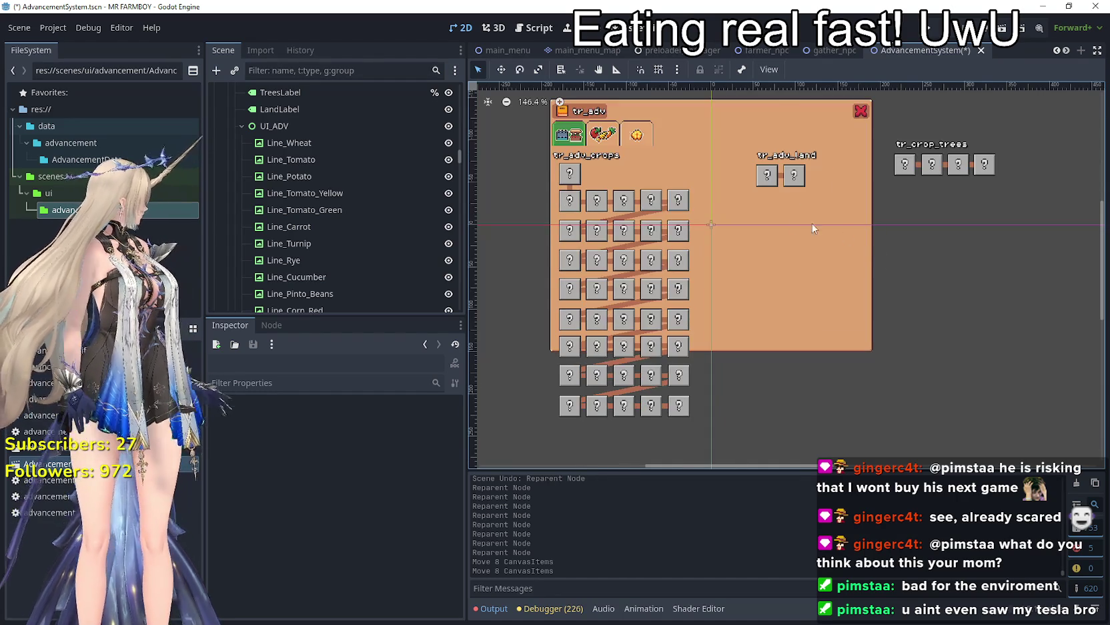
scroll(831, 228, up, 1)
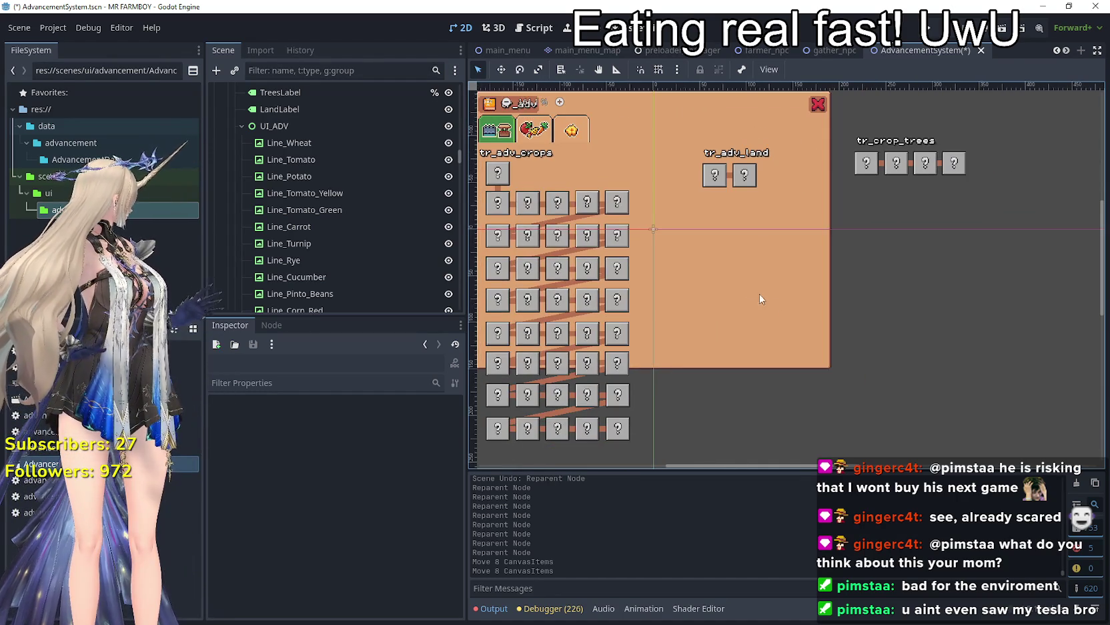
scroll(750, 288, up, 2)
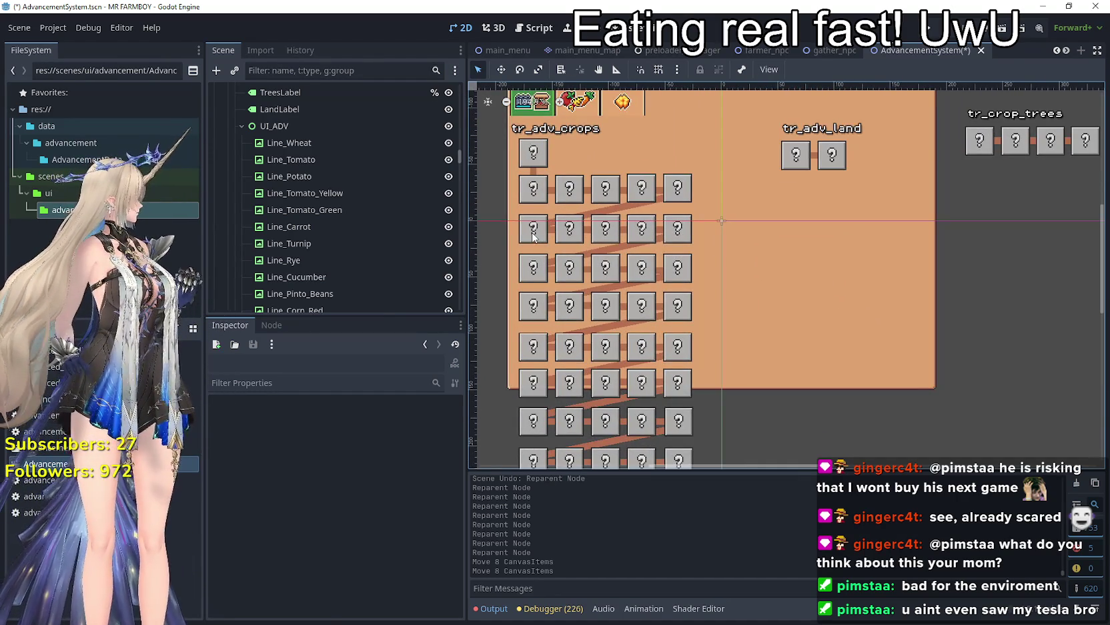
click(534, 232)
scroll(536, 226, up, 2)
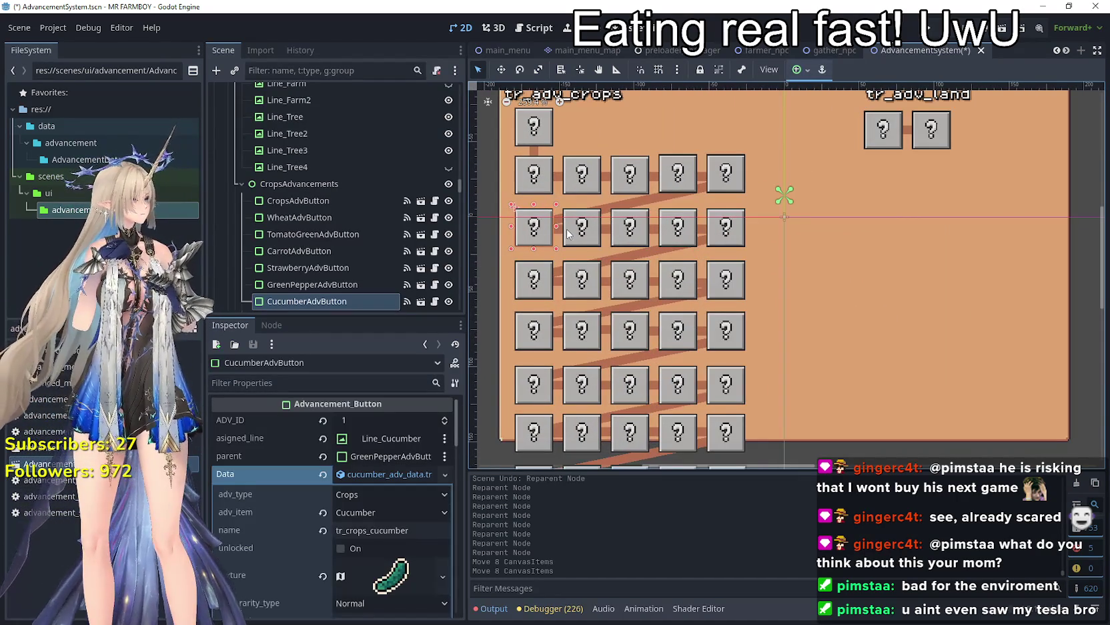
scroll(559, 232, up, 4)
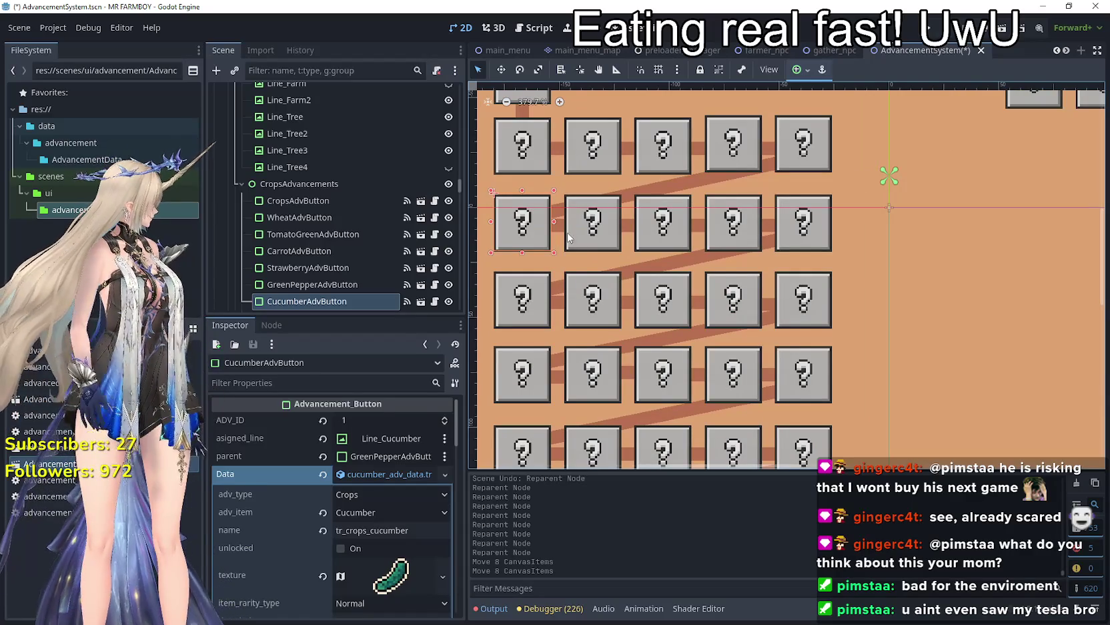
drag(564, 235, 605, 248)
shift+click(642, 242)
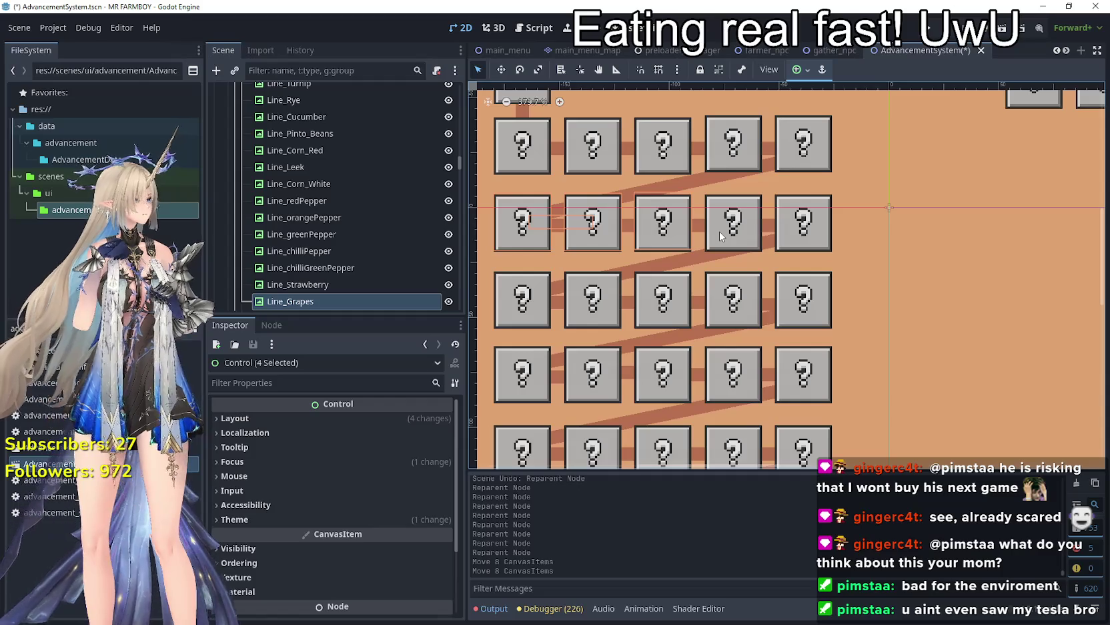
- Add the remaining second-row connector lines until all eight are selected, with the Move tool active
shift+click(702, 228)
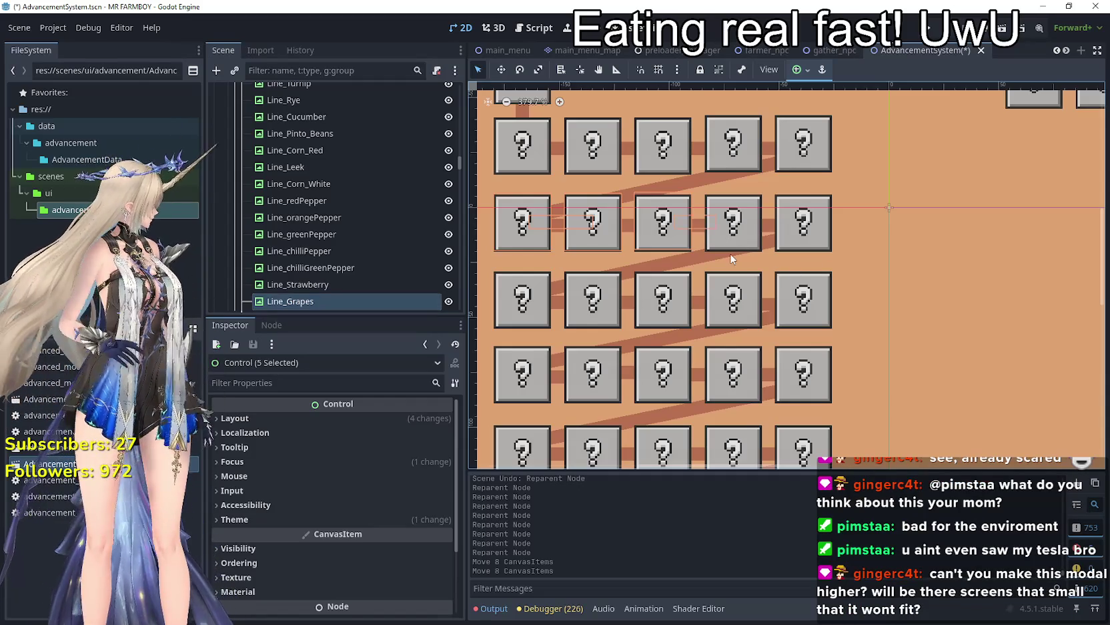
shift+click(732, 248)
shift+click(776, 232)
shift+click(792, 250)
scroll(784, 231, down, 3)
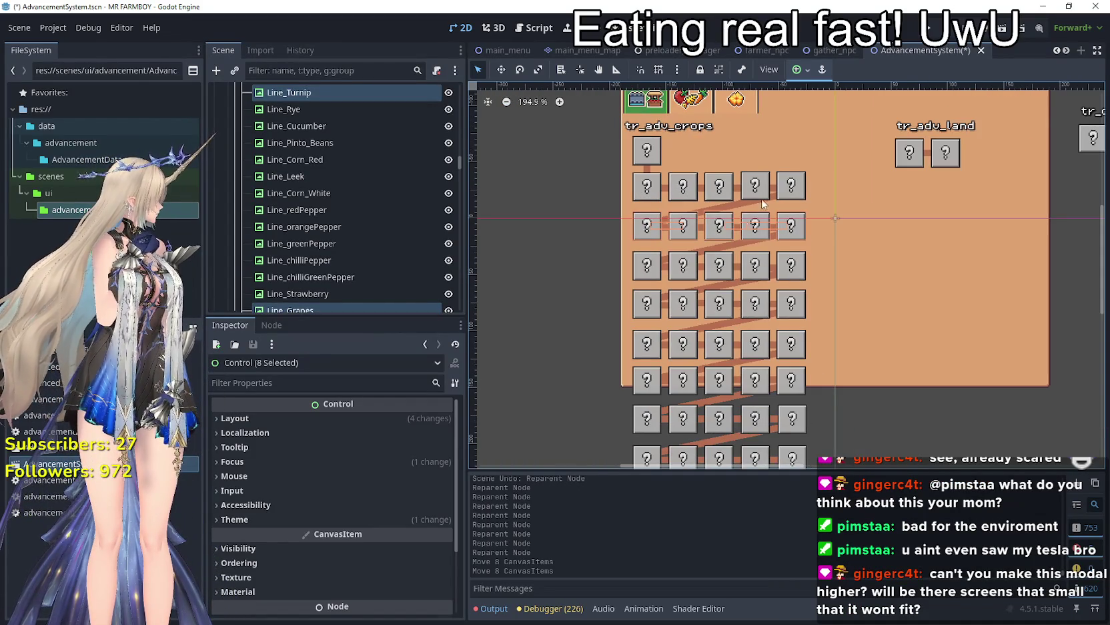
click(501, 70)
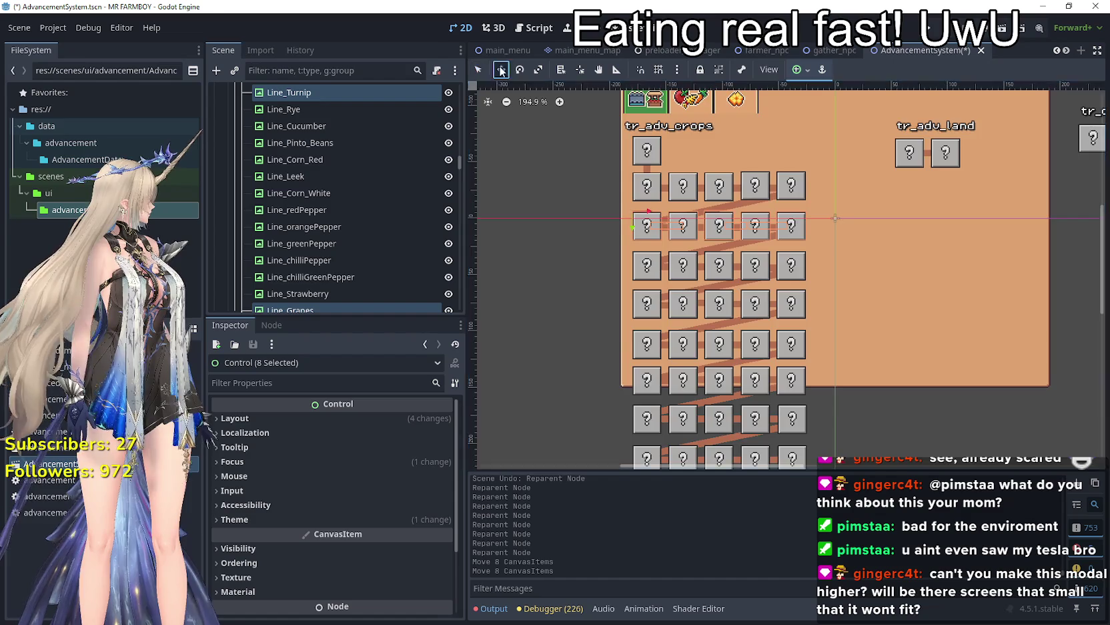
scroll(725, 226, up, 2)
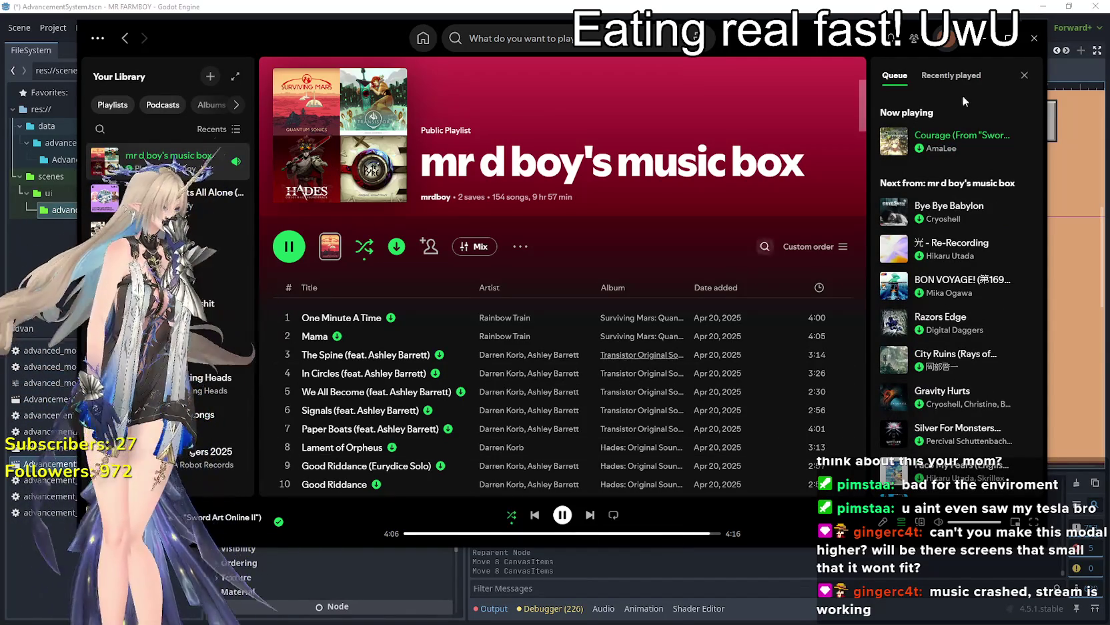
- Resume the music box playlist in Spotify and bring up Windows Sound settings
key(alt+Tab)
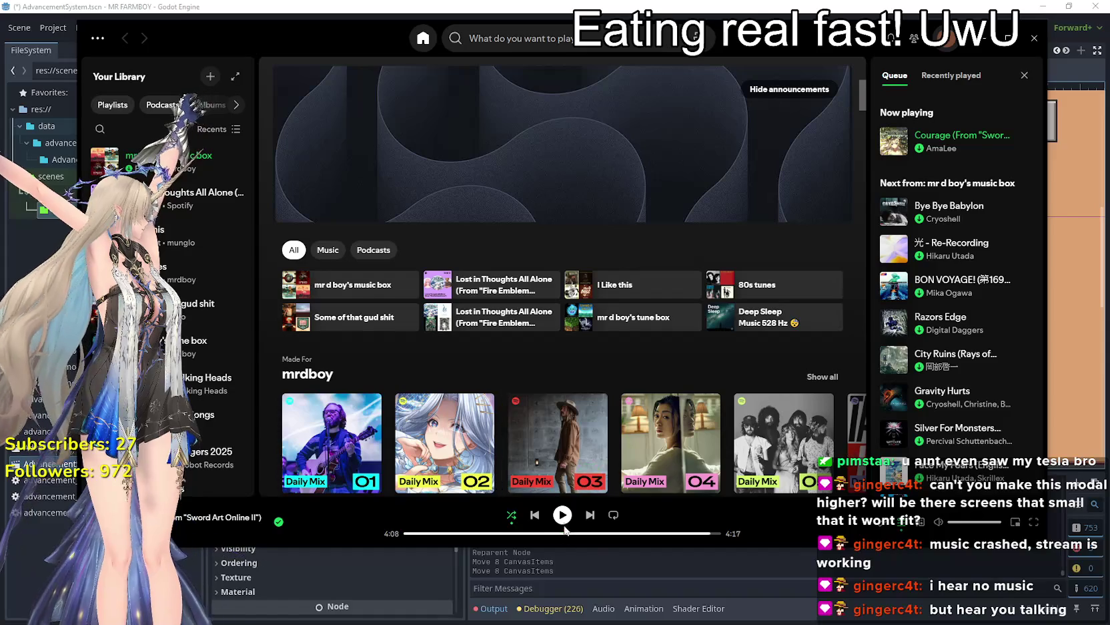
click(562, 515)
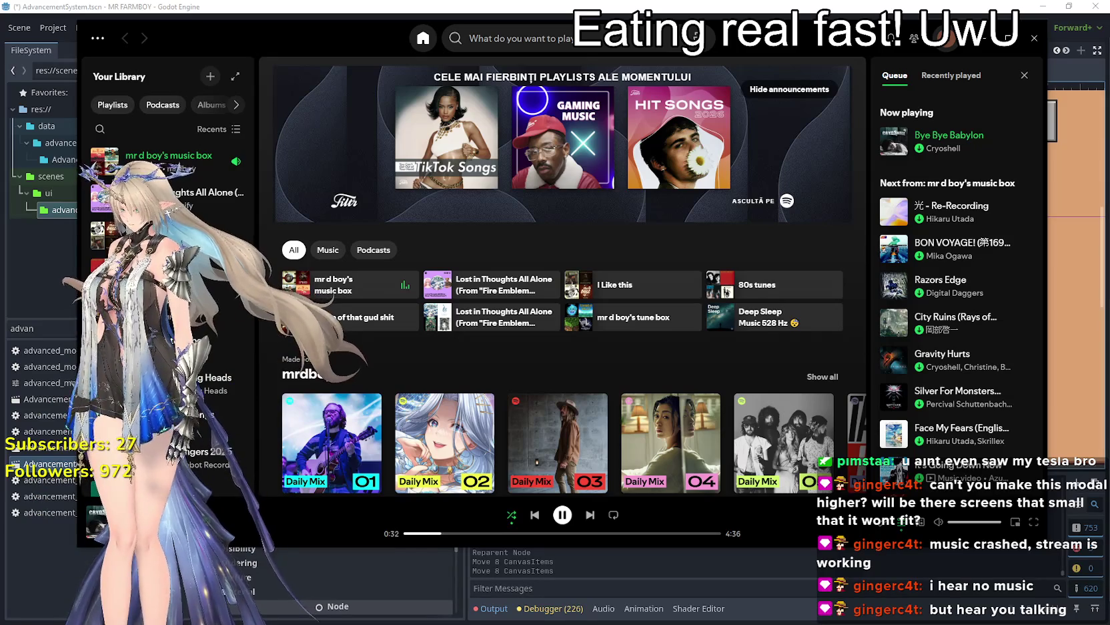
key(super+i)
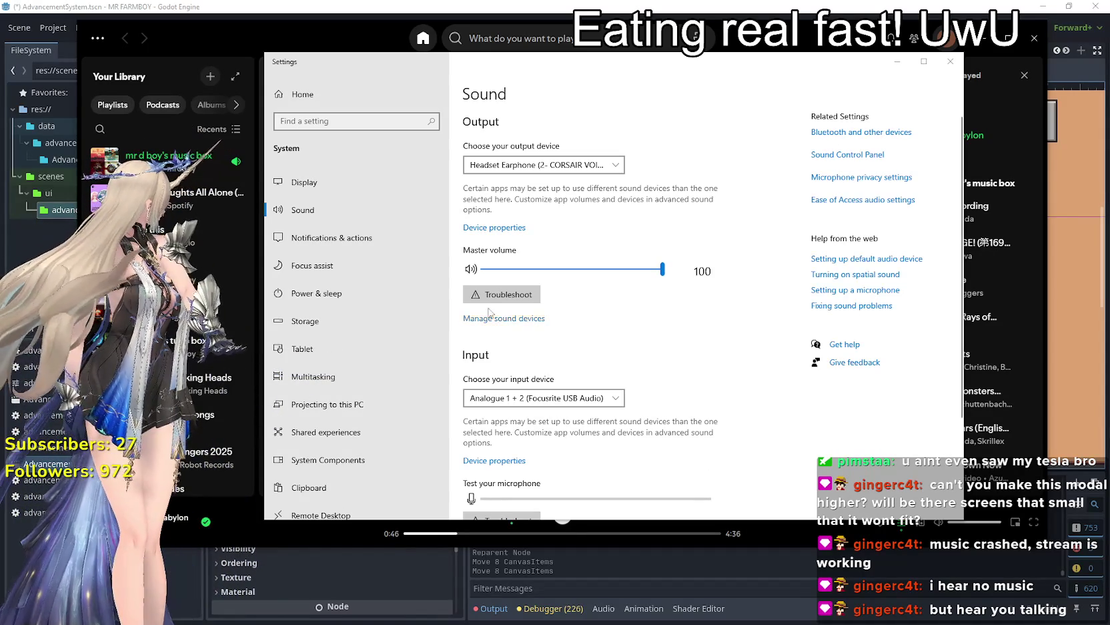
- In app volume preferences, try OBS on Headphones, then return it to the headset earphone
scroll(793, 373, down, 2)
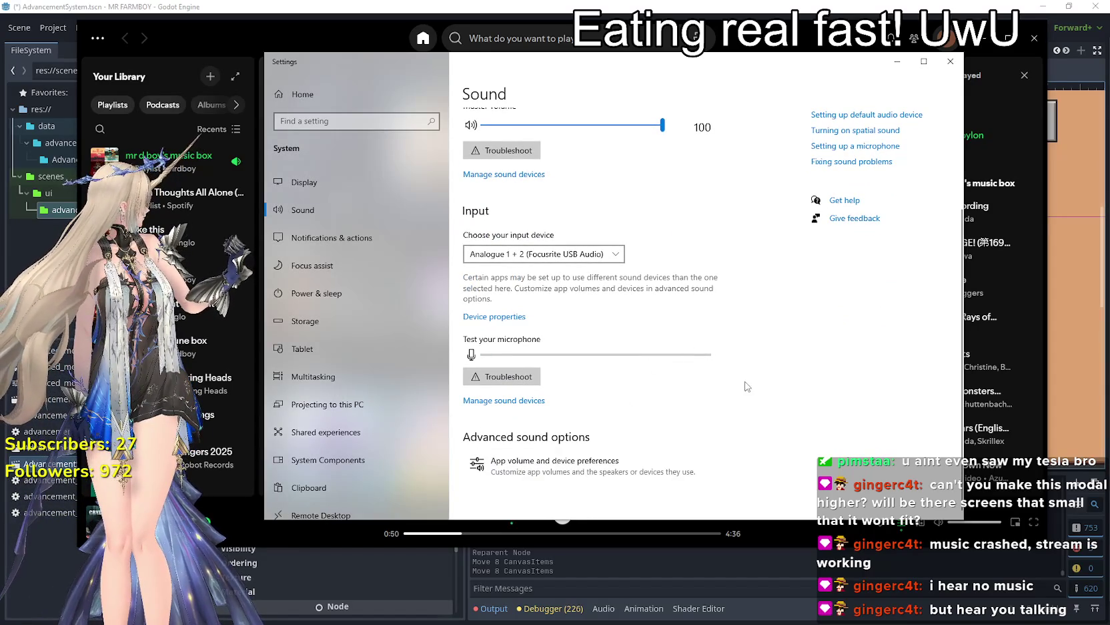
click(589, 474)
scroll(724, 344, down, 4)
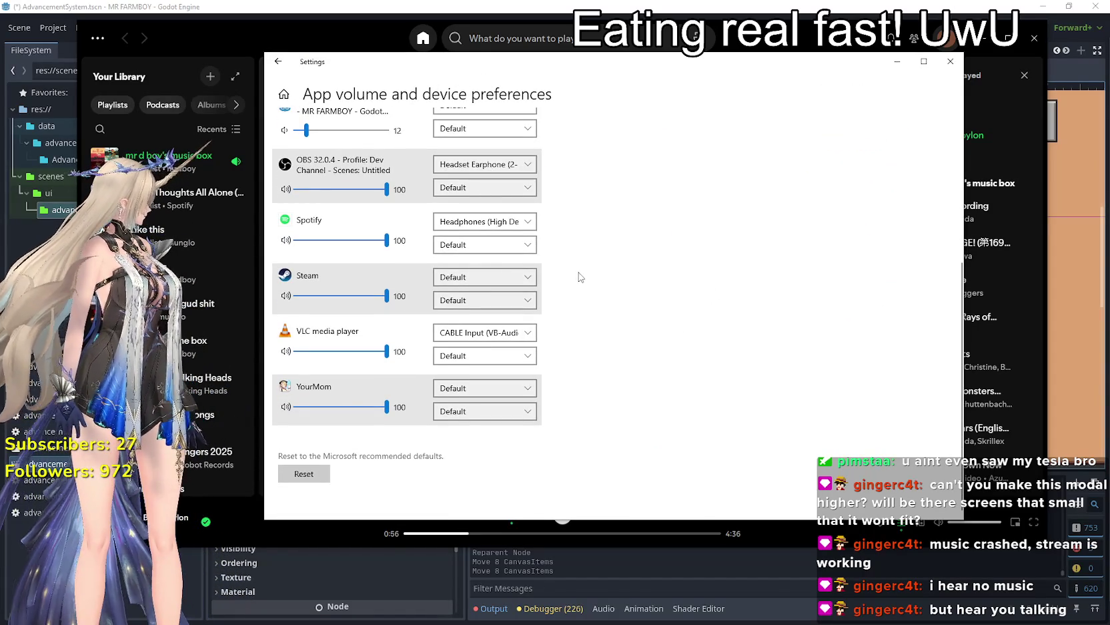
scroll(580, 275, up, 2)
click(485, 287)
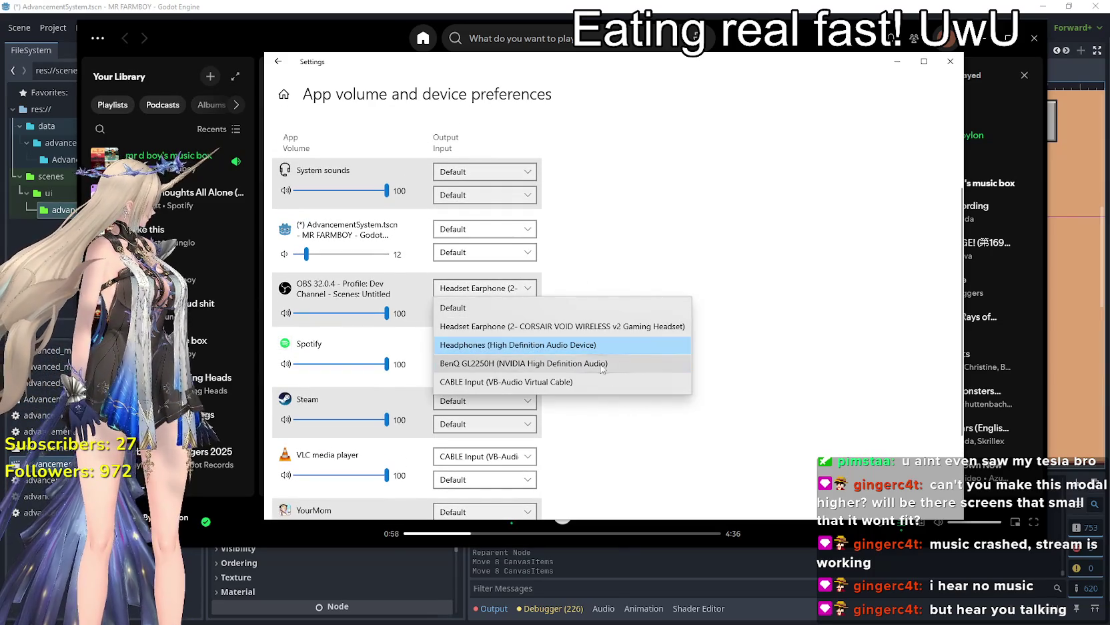
click(590, 326)
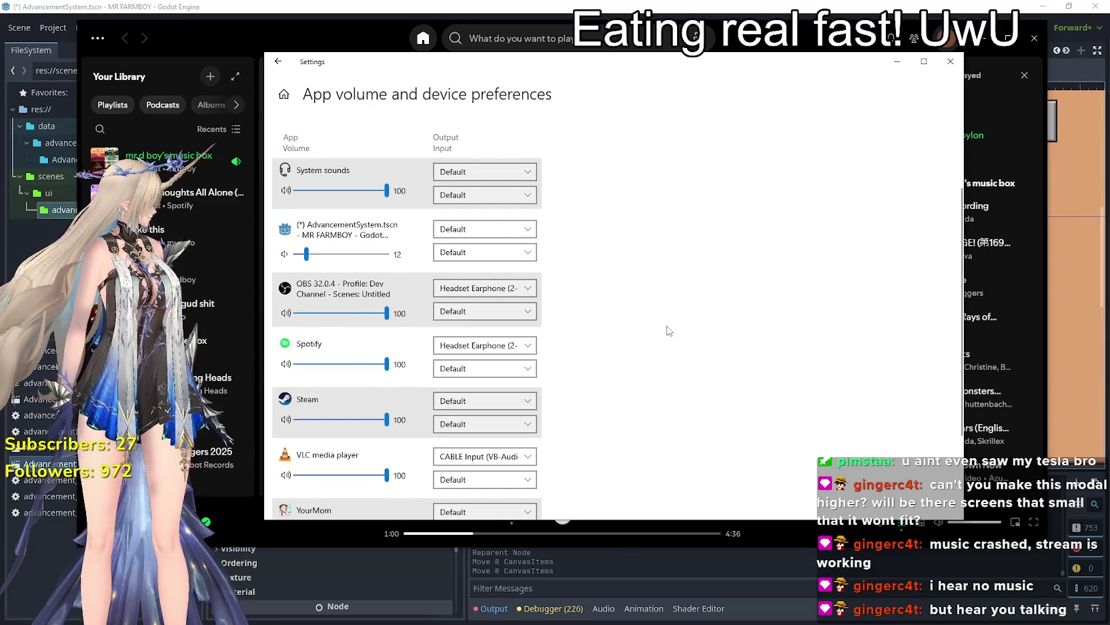
click(471, 292)
click(532, 305)
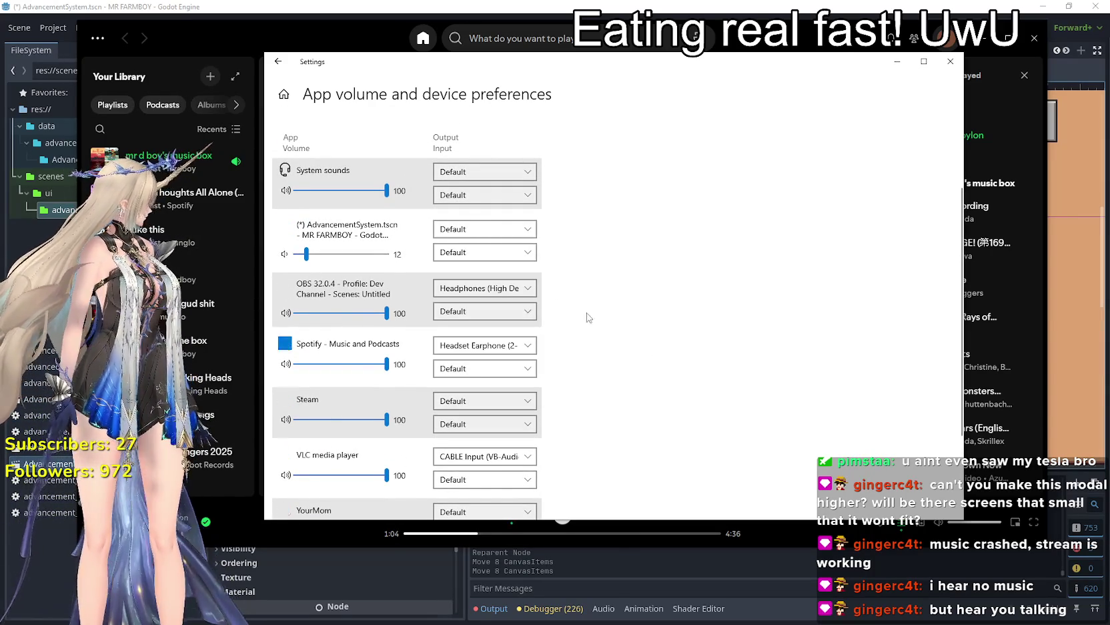
click(514, 289)
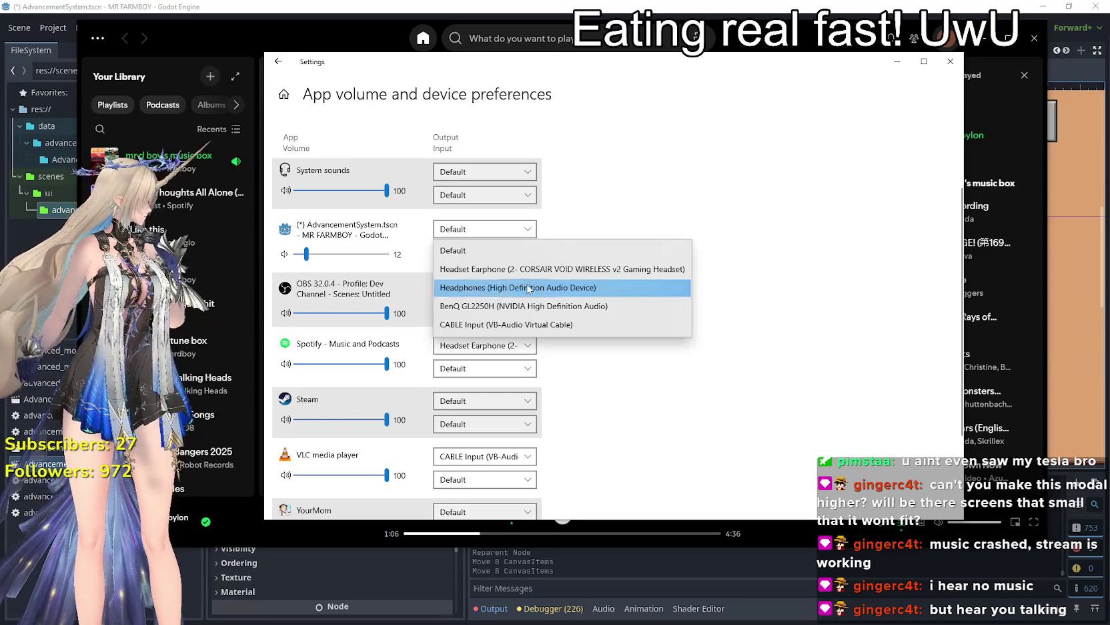
click(521, 271)
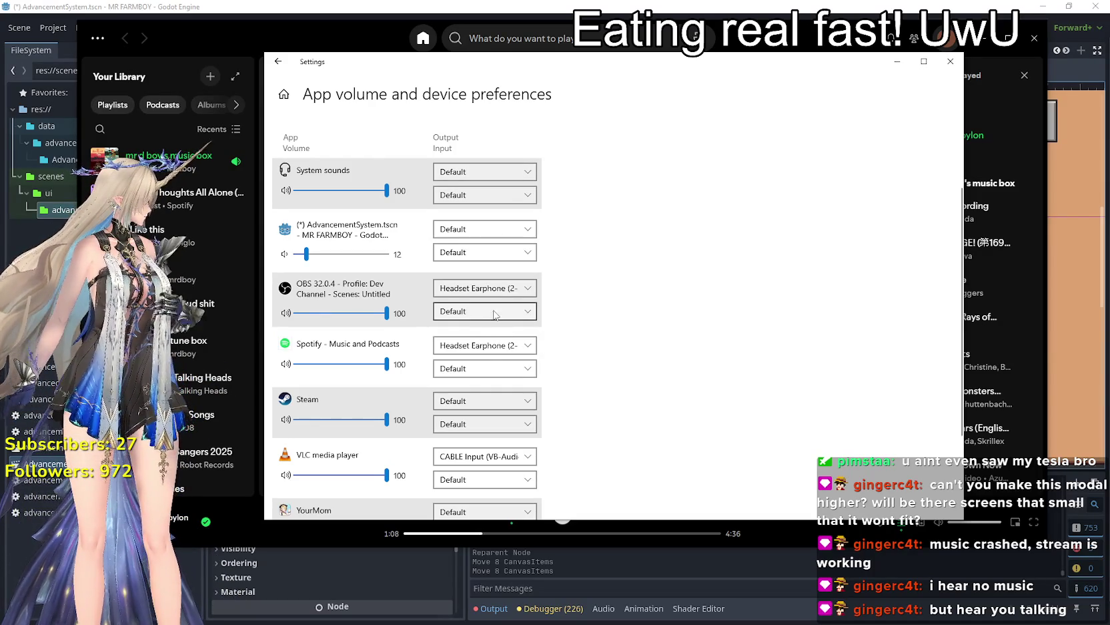
- Route Spotify's audio to the Headphones device and close the sound settings window
click(488, 347)
click(538, 366)
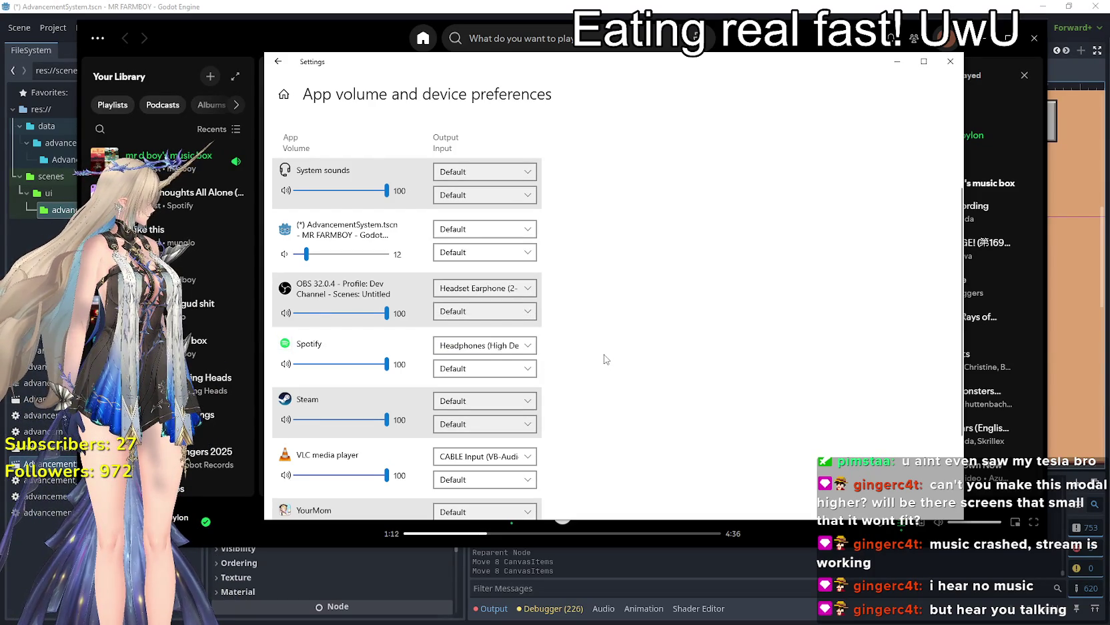
scroll(606, 359, down, 2)
scroll(605, 349, up, 3)
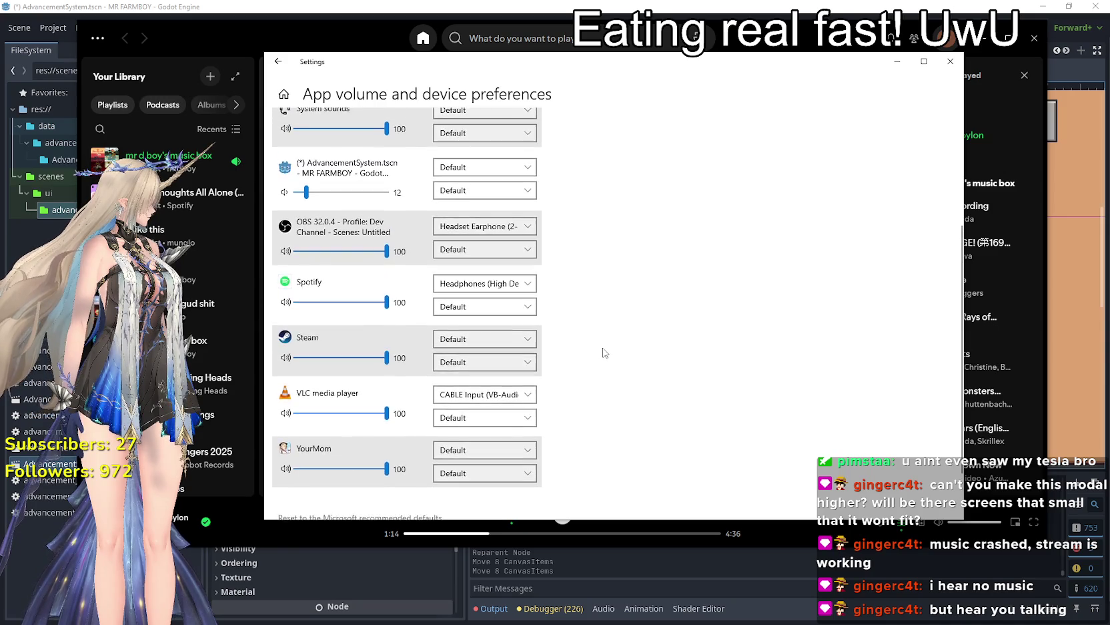
scroll(605, 349, down, 3)
scroll(605, 349, up, 2)
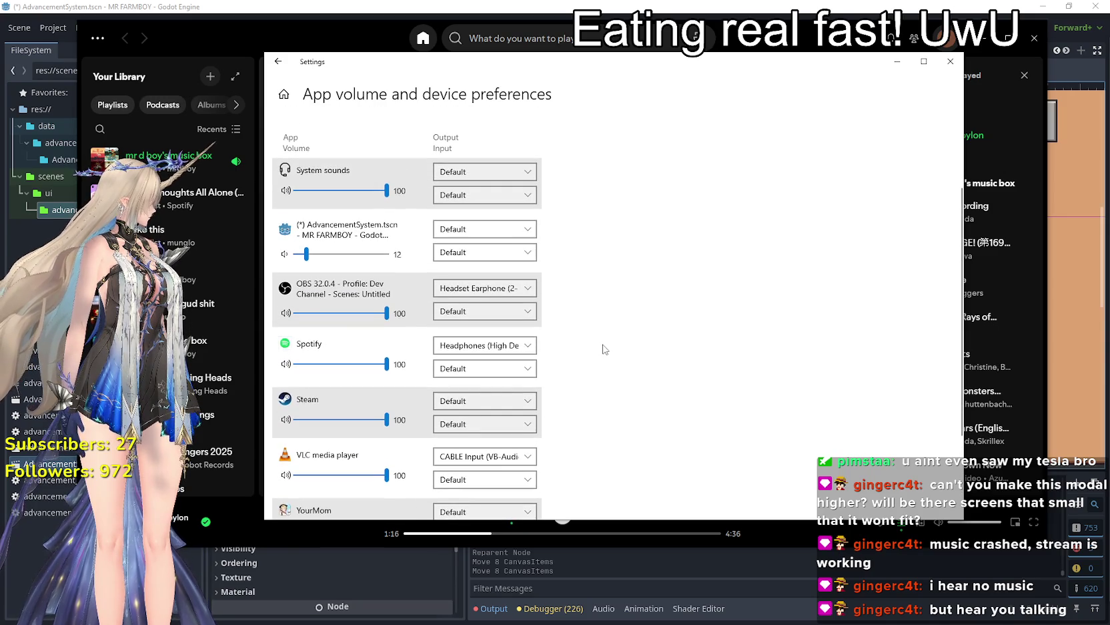
scroll(605, 347, down, 2)
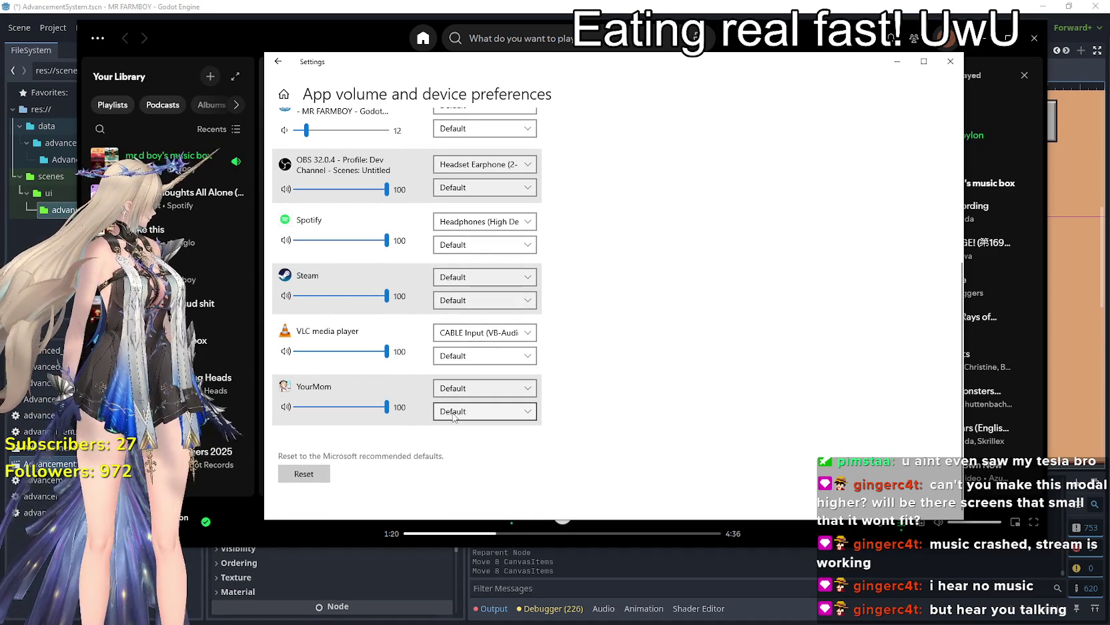
click(951, 62)
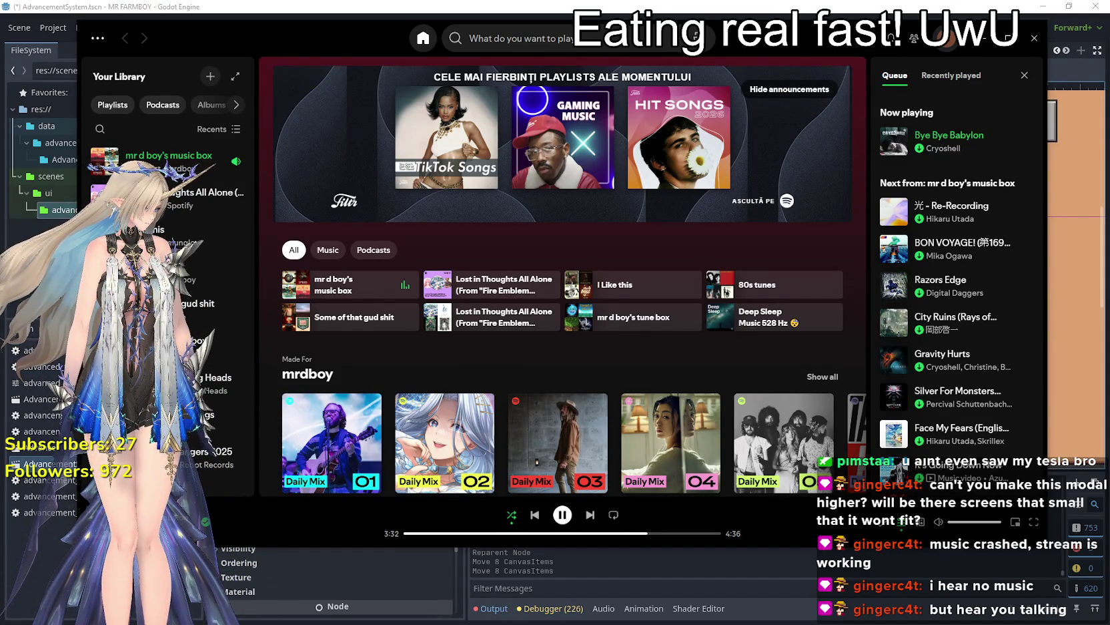
click(564, 515)
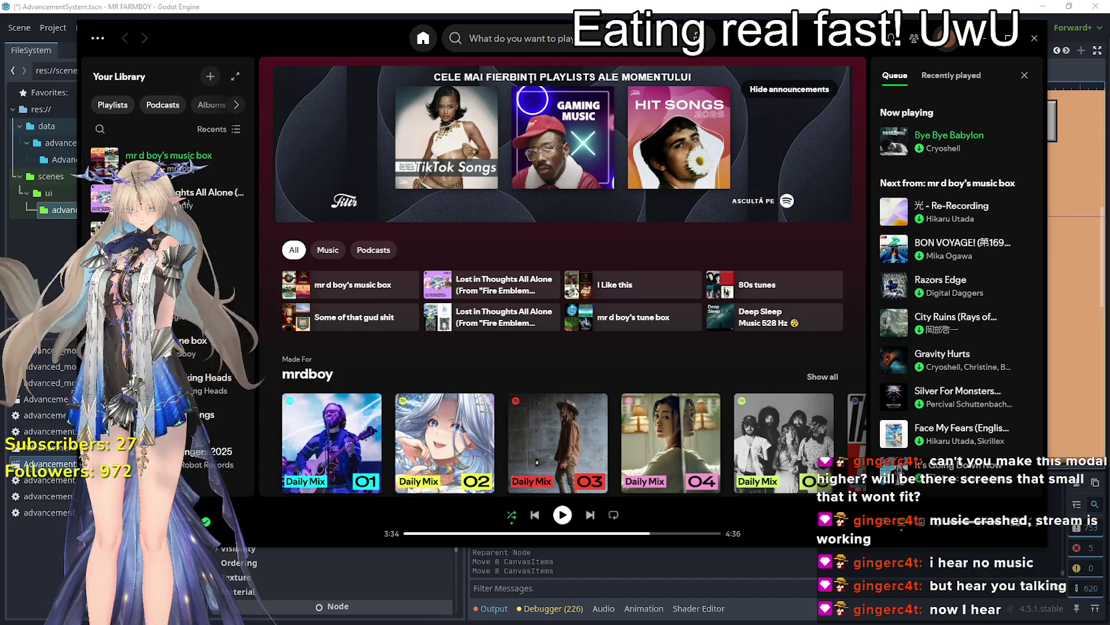
- Resume the Spotify playlist and minimize Spotify to bring back the Godot editor
click(568, 521)
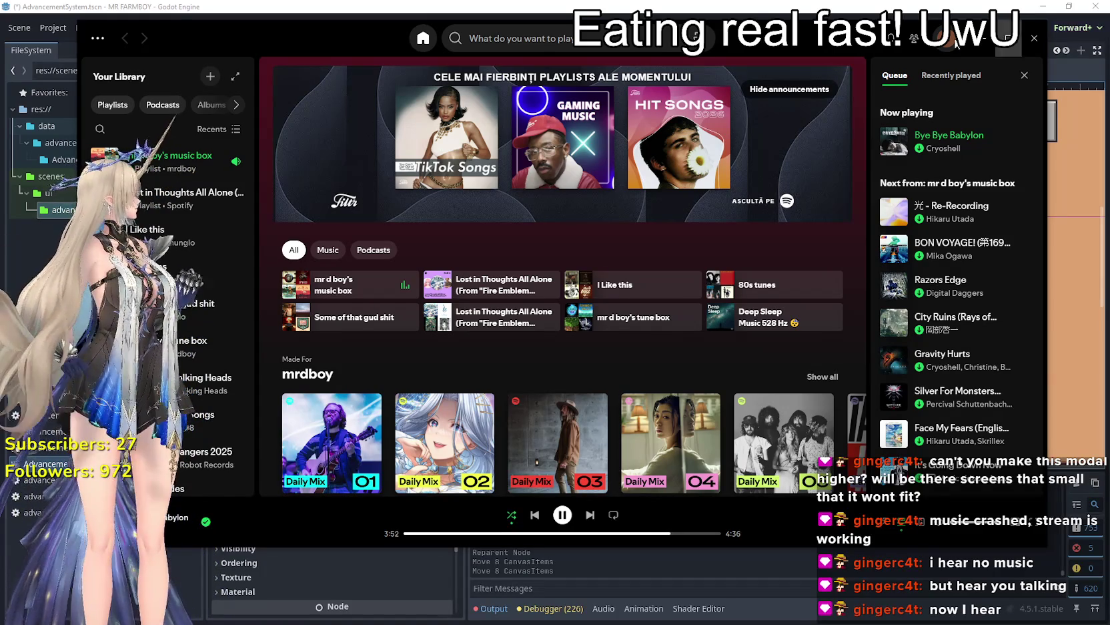
click(989, 43)
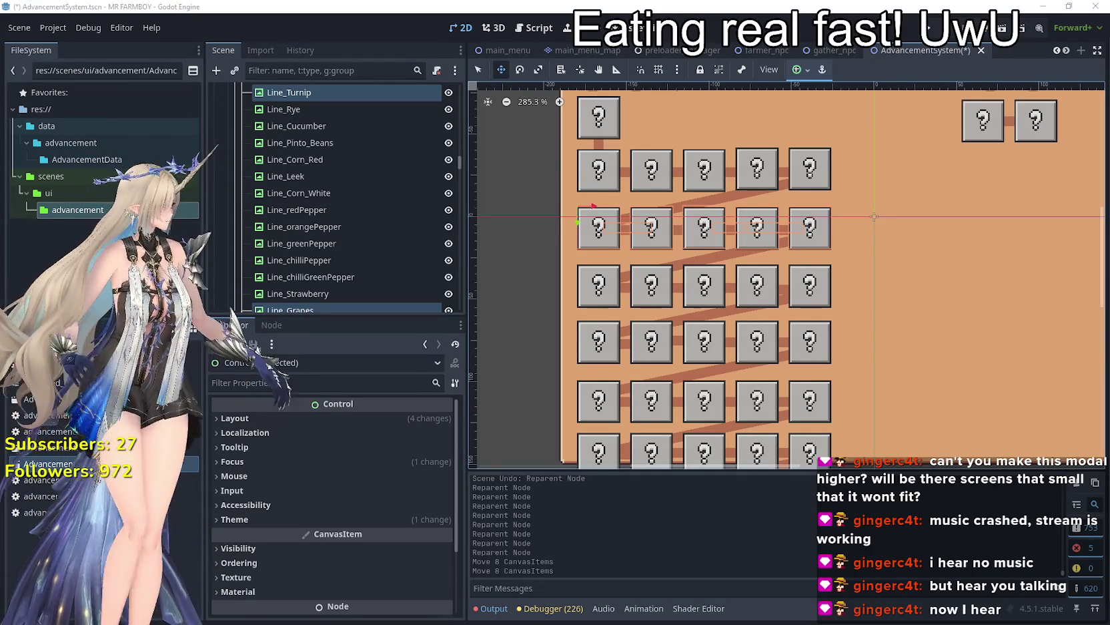
- Drag the row of five crop buttons up beside the top row
scroll(591, 238, down, 3)
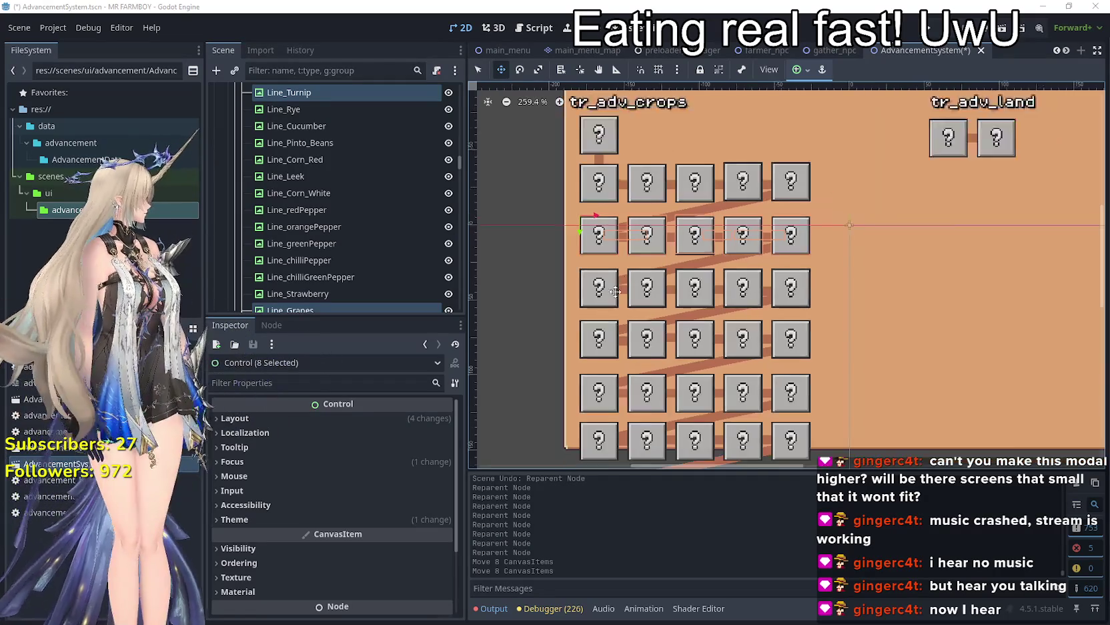
mouse_move(592, 238)
mouse_down()
mouse_move(674, 230)
mouse_move(792, 195)
mouse_up()
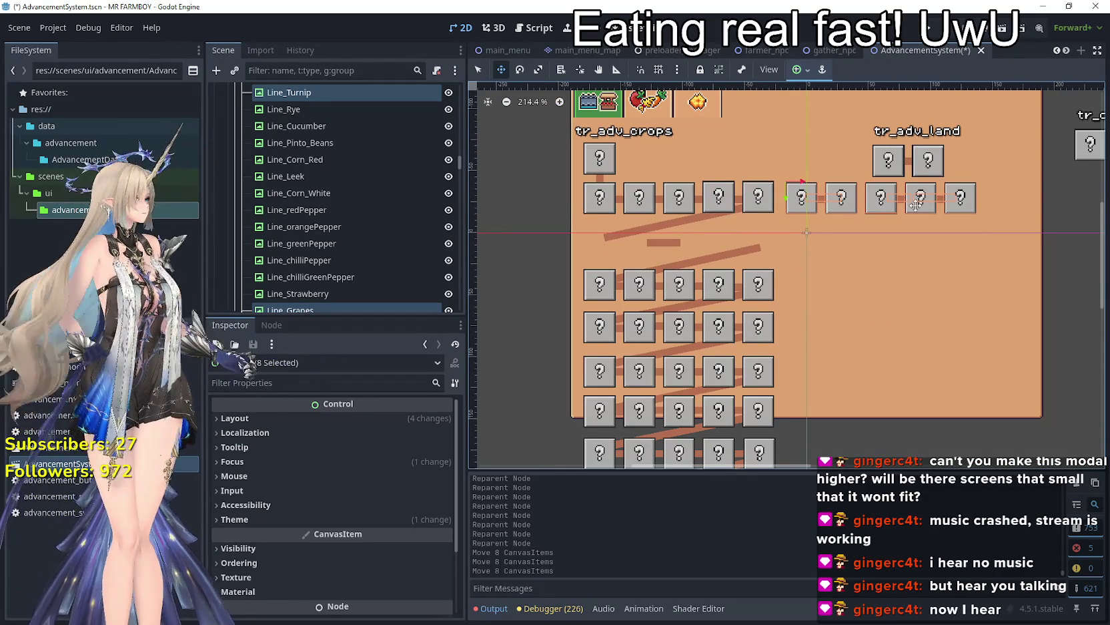
scroll(918, 204, up, 2)
scroll(853, 204, down, 2)
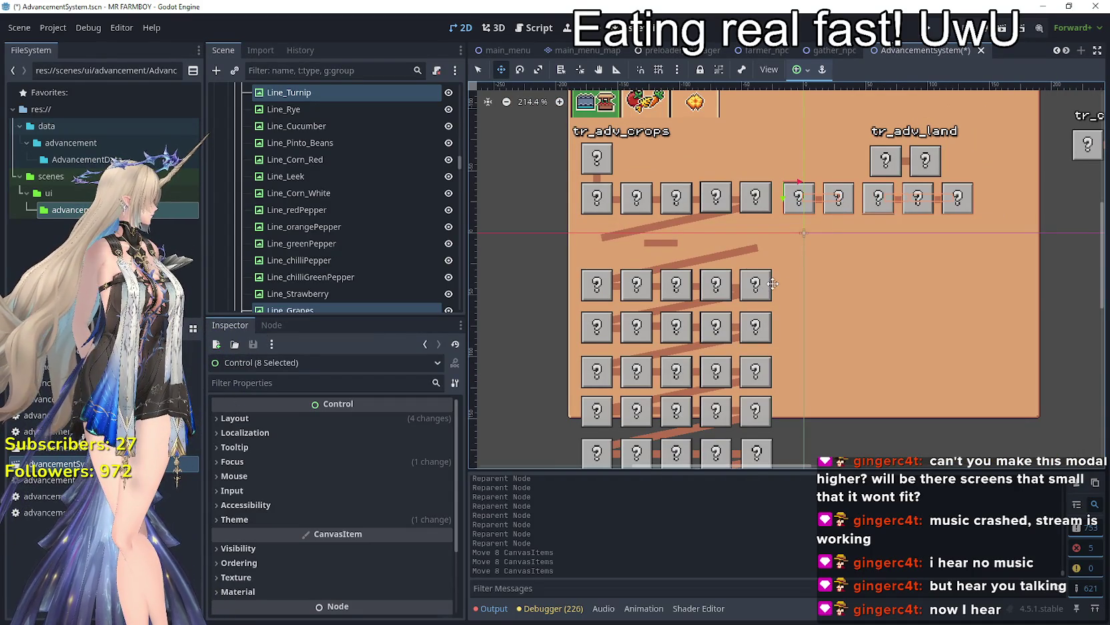
scroll(762, 291, up, 5)
scroll(760, 228, down, 5)
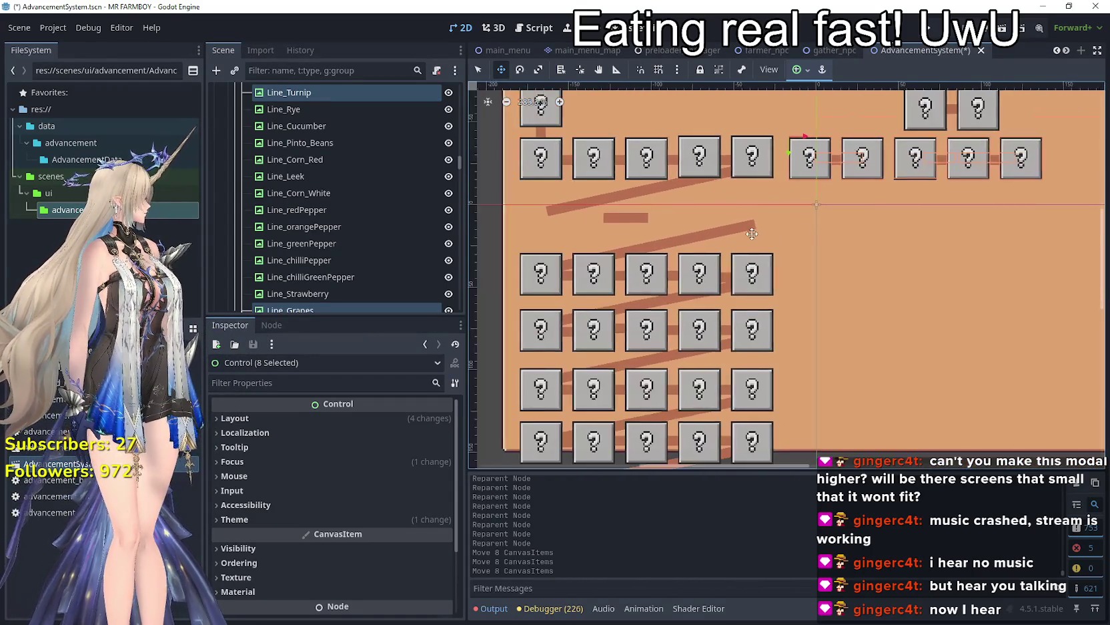
scroll(800, 257, up, 5)
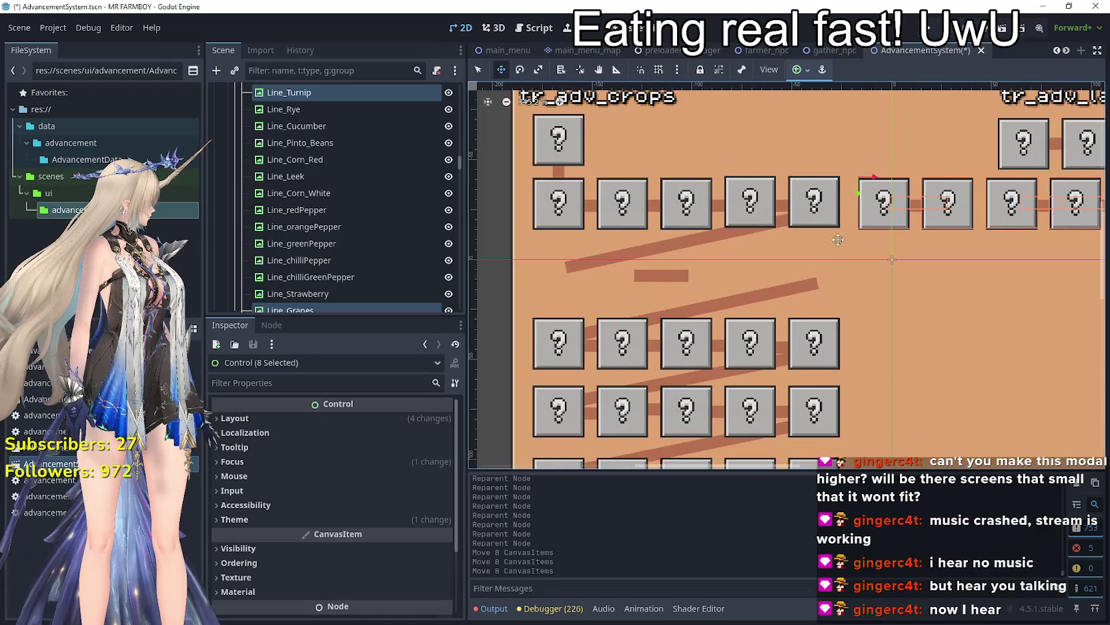
scroll(860, 220, up, 2)
- Nudge the selected buttons right into even spacing with the arrow key
drag(888, 213, 871, 208)
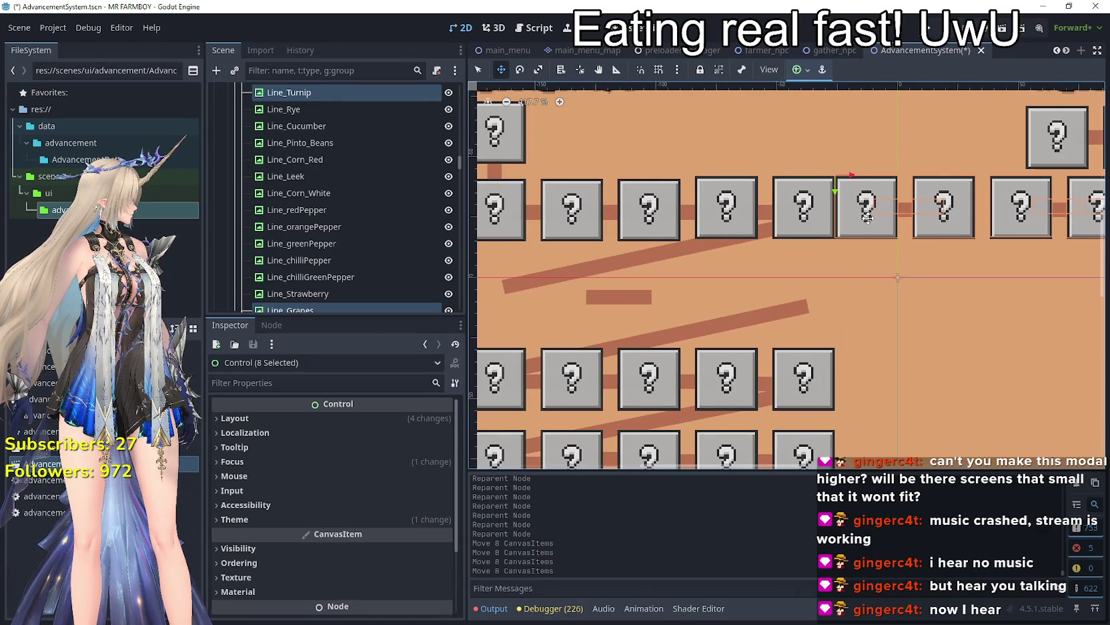
key(Right)
key(Right)
key(Right)
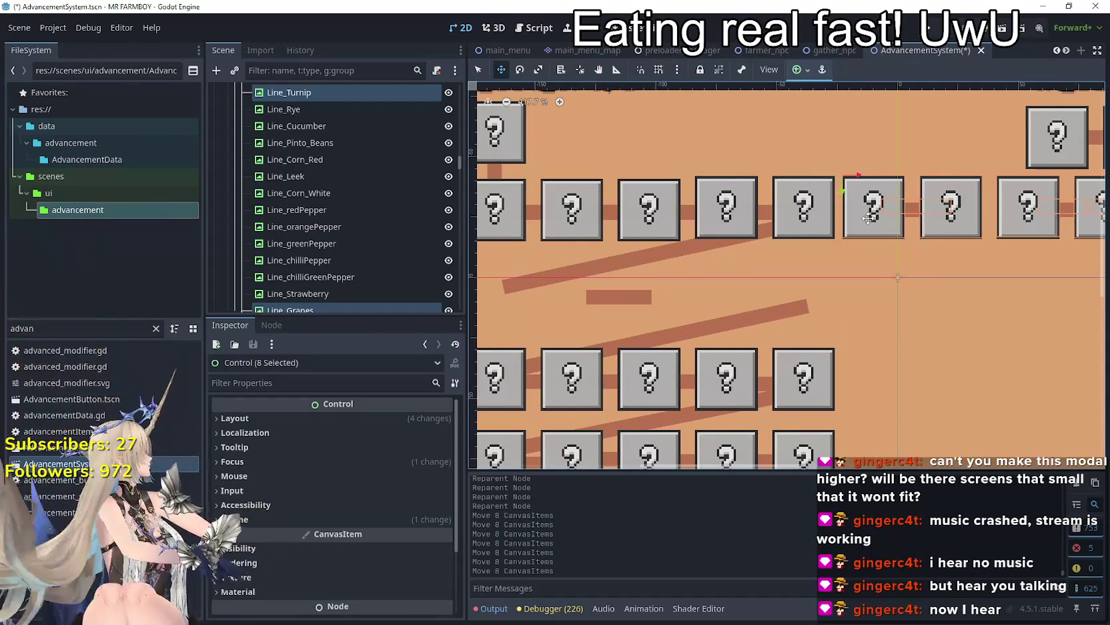
scroll(734, 267, down, 4)
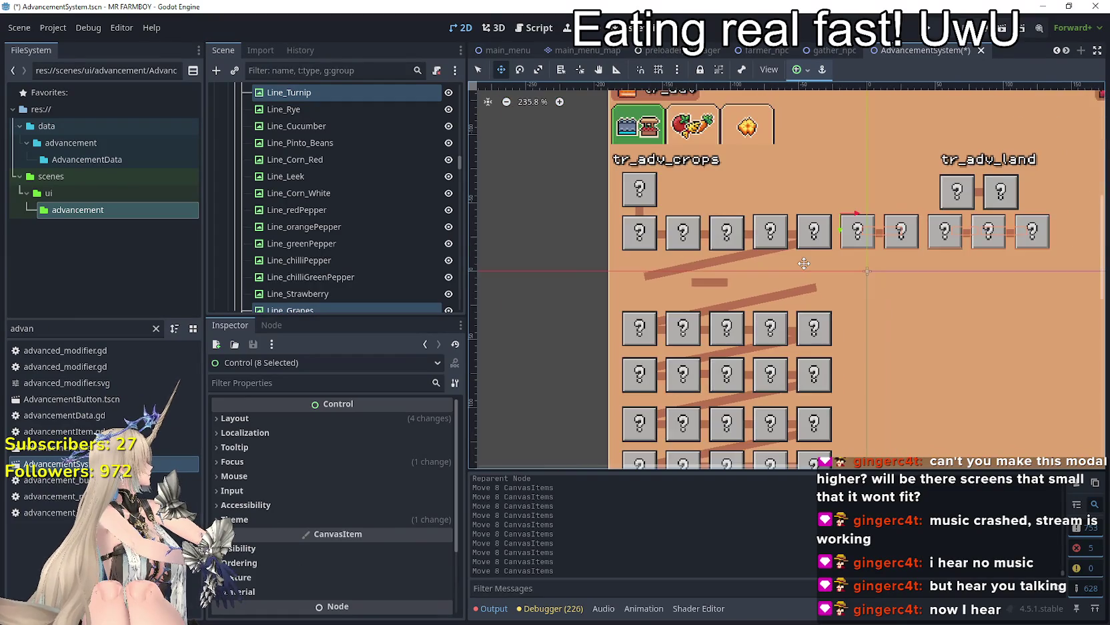
scroll(718, 273, up, 1)
- Drag the Line_Corn_White connector toward the top row, undoing an accidental LandAdvancements move
key(q)
click(611, 292)
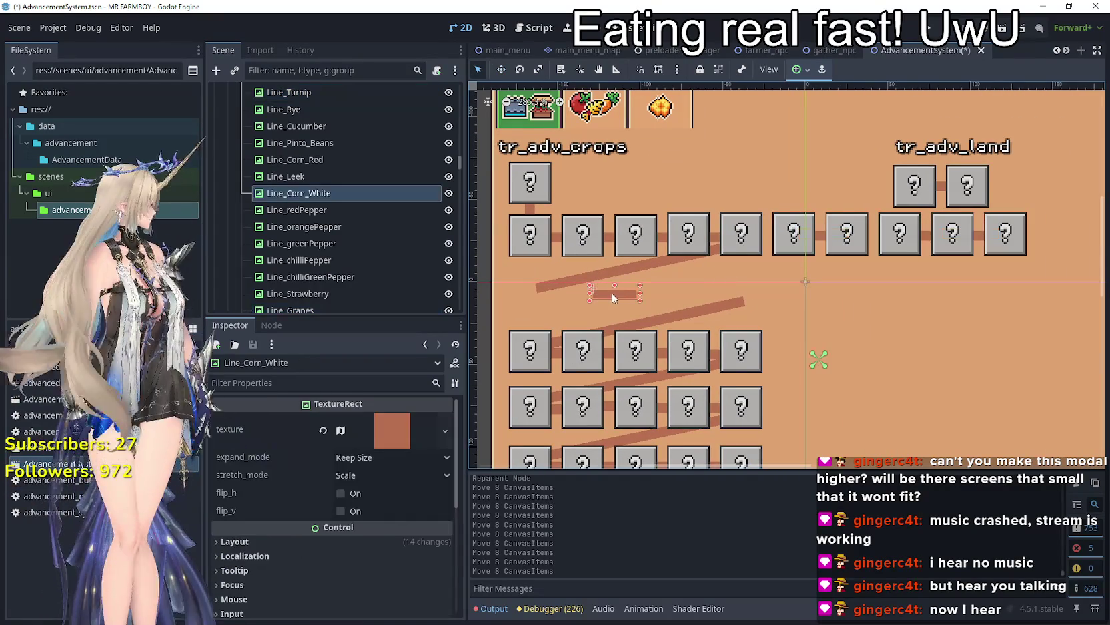
click(501, 69)
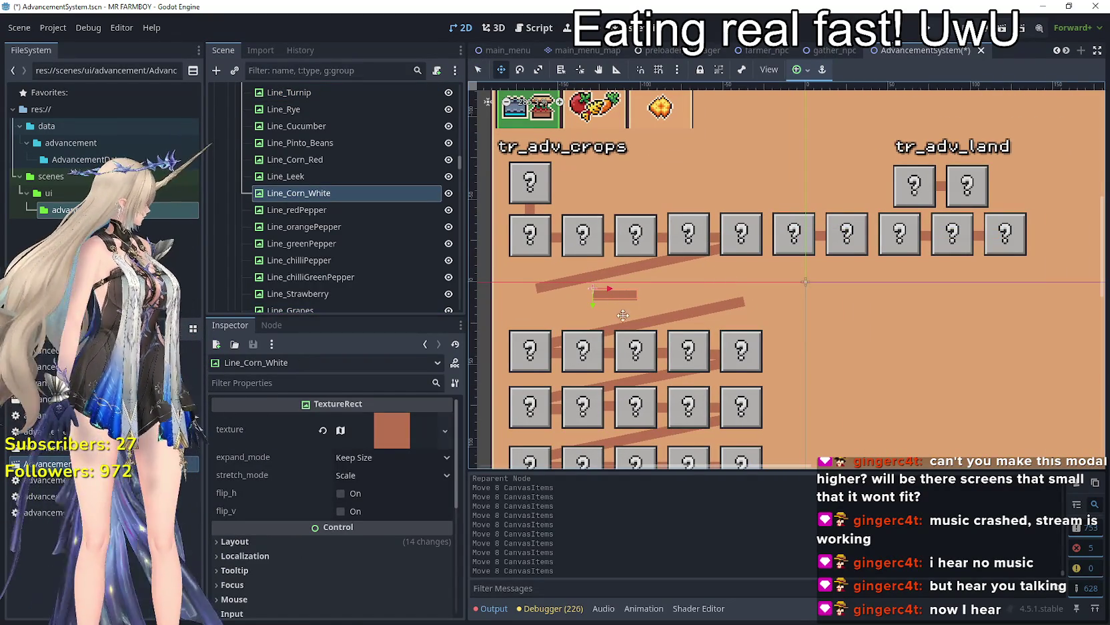
mouse_move(626, 294)
mouse_down()
mouse_move(827, 261)
mouse_move(814, 285)
mouse_move(817, 273)
mouse_up()
key(q)
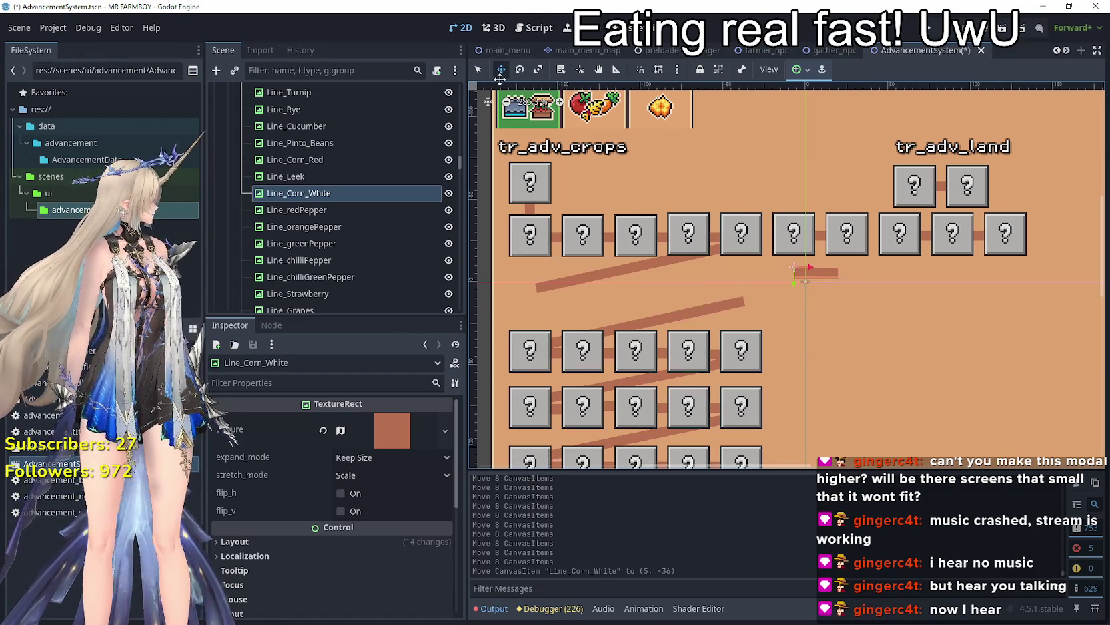
click(814, 274)
key(ctrl+z)
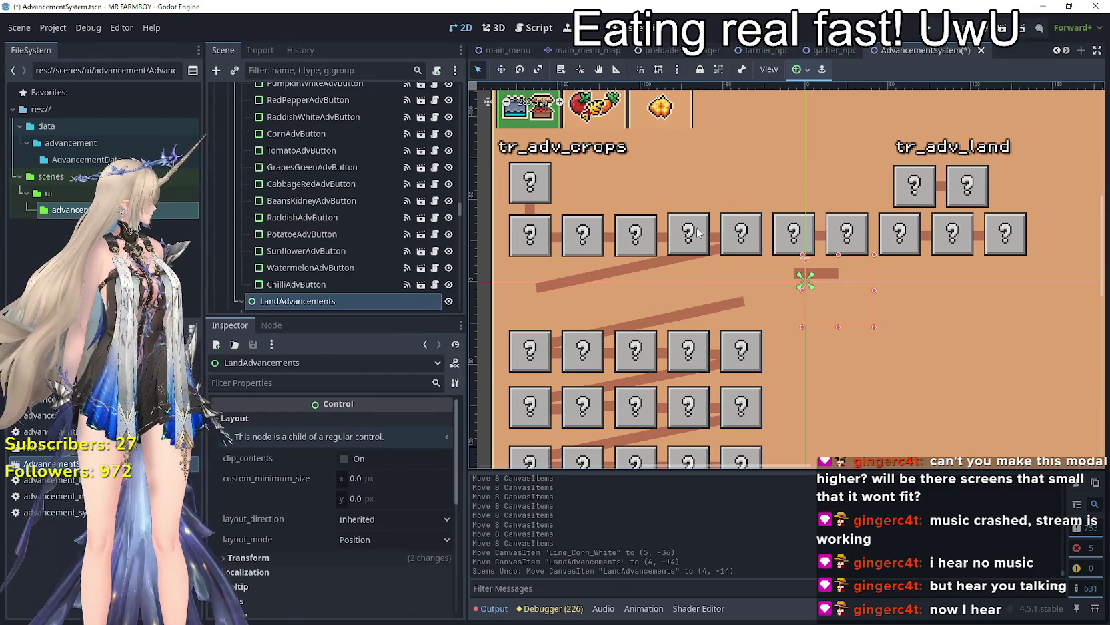
- Reselect Line_Corn_White and place it between two top-row buttons
click(736, 304)
click(818, 270)
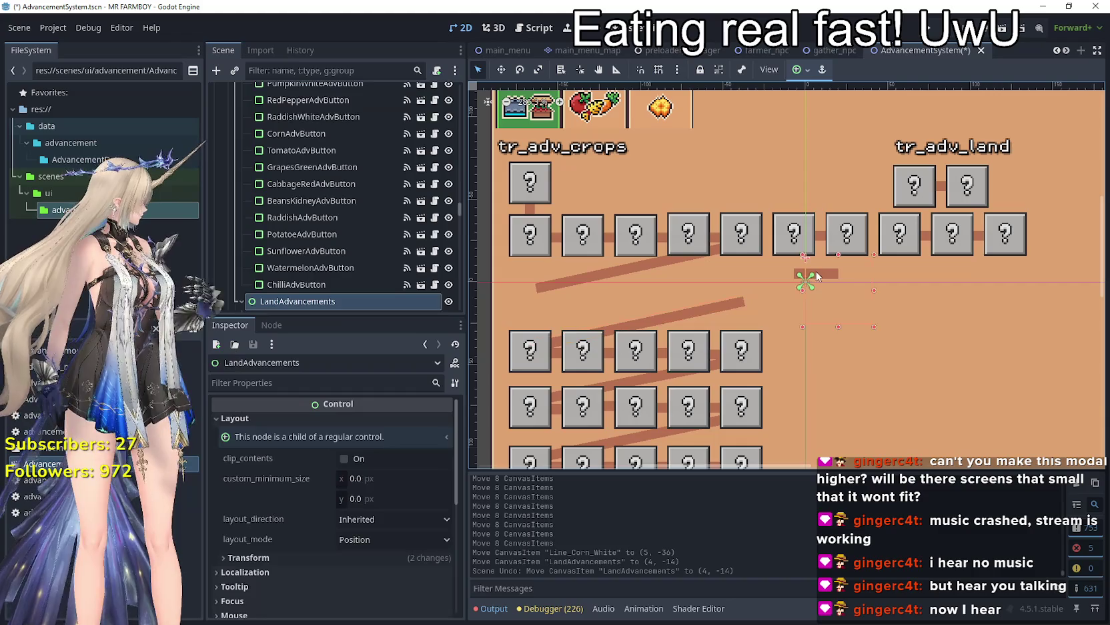
click(800, 273)
key(w)
drag(812, 277, 886, 238)
scroll(885, 239, up, 1)
scroll(885, 240, up, 2)
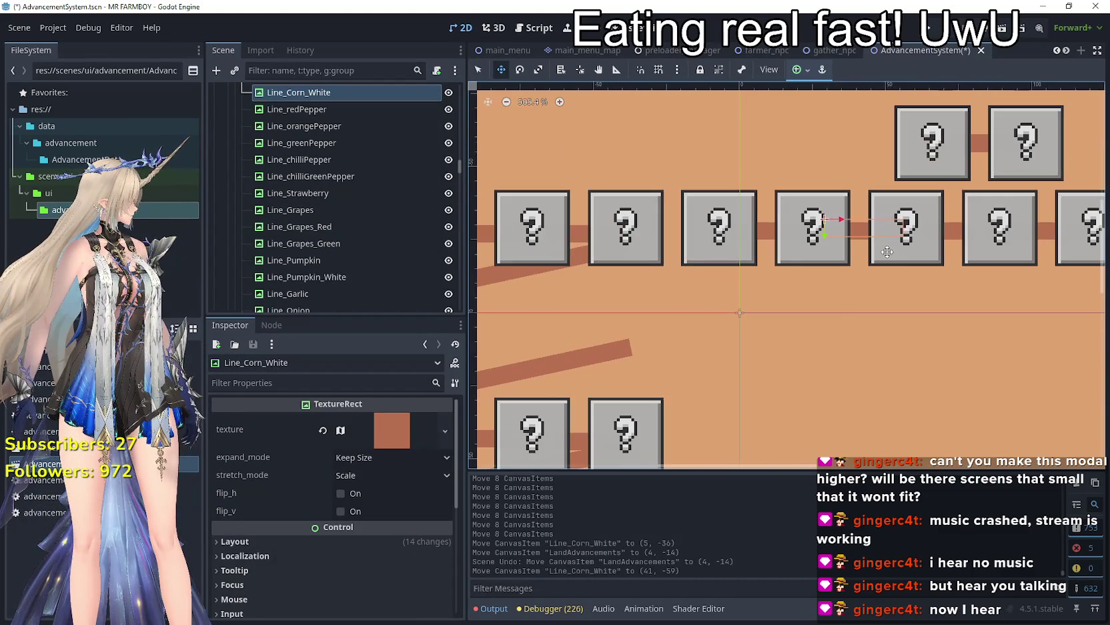
- Check the Grapes and Corn White buttons' assigned lines, then save the AdvancementSystem scene
click(482, 67)
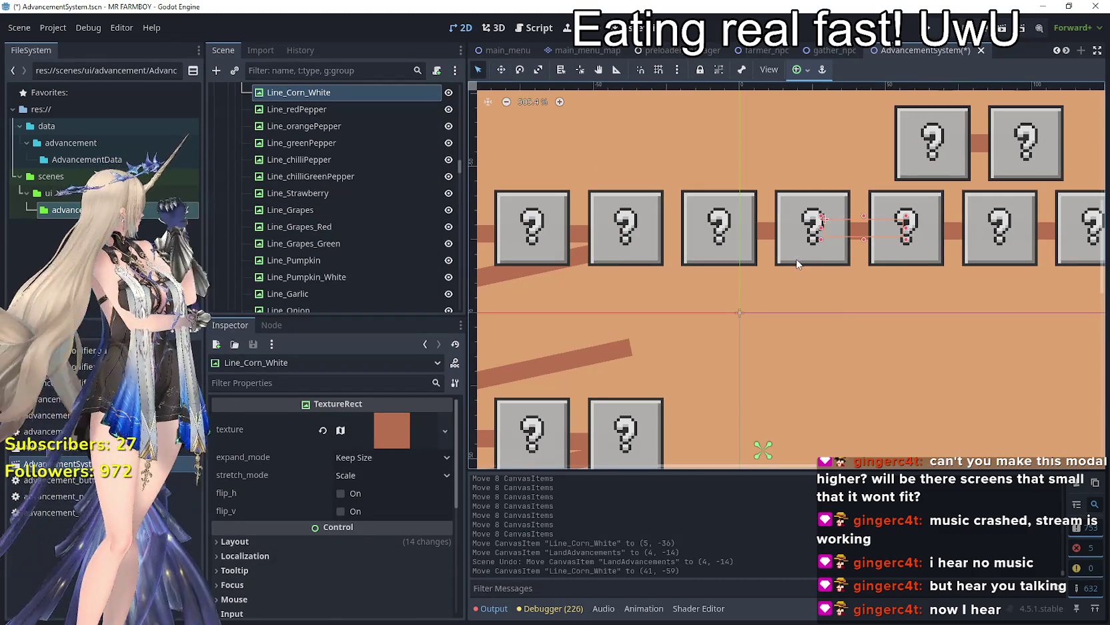
click(796, 260)
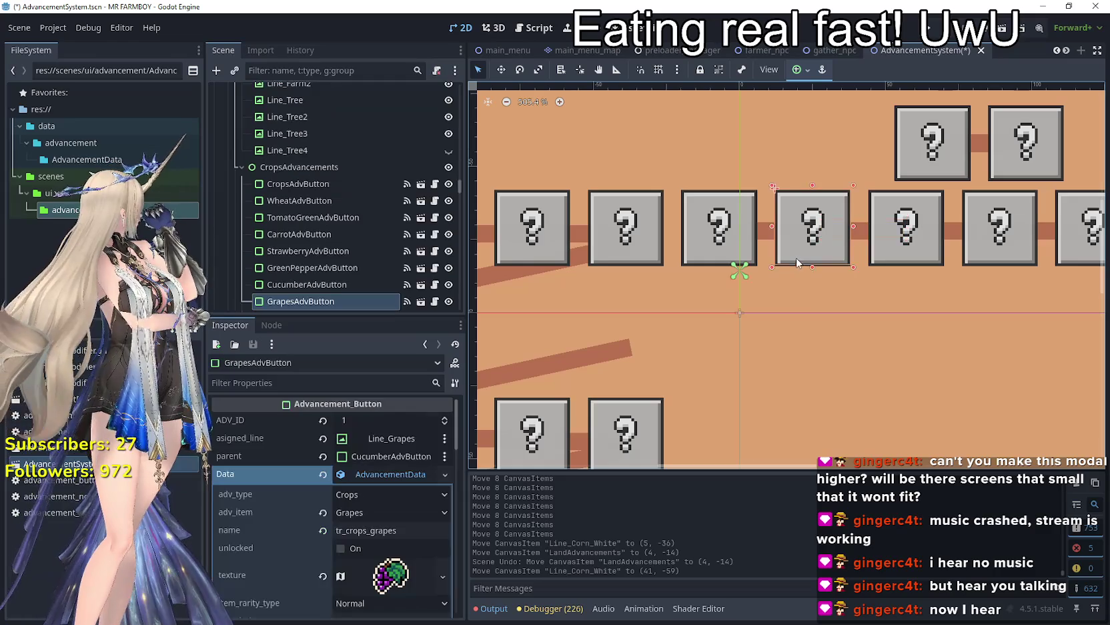
click(911, 257)
scroll(784, 265, down, 6)
scroll(734, 277, up, 2)
key(ctrl+s)
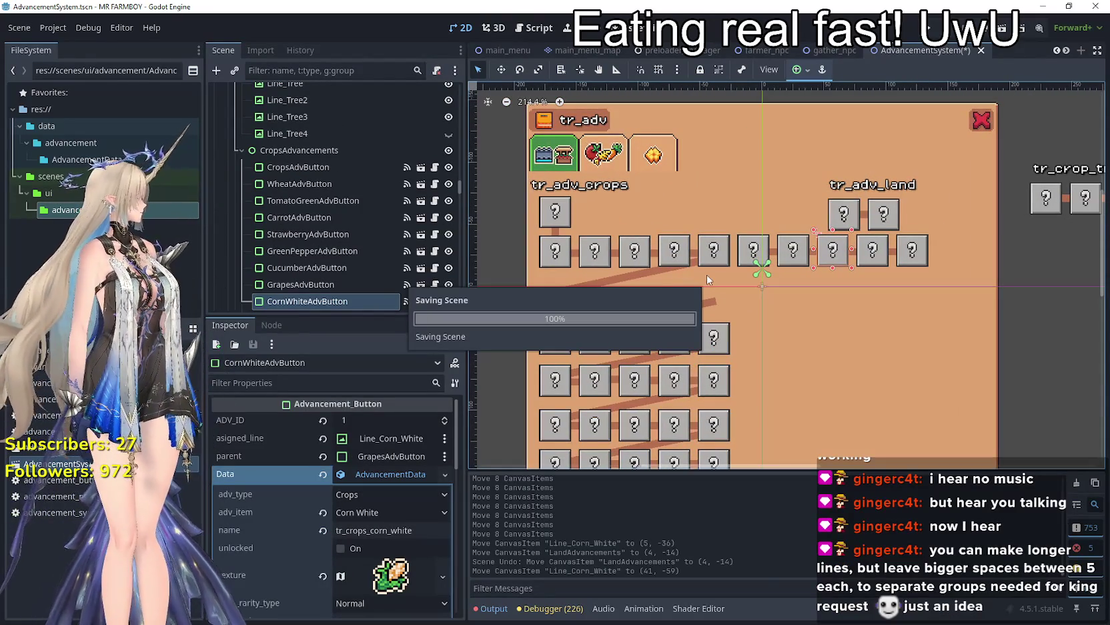
scroll(707, 274, down, 1)
scroll(619, 300, up, 2)
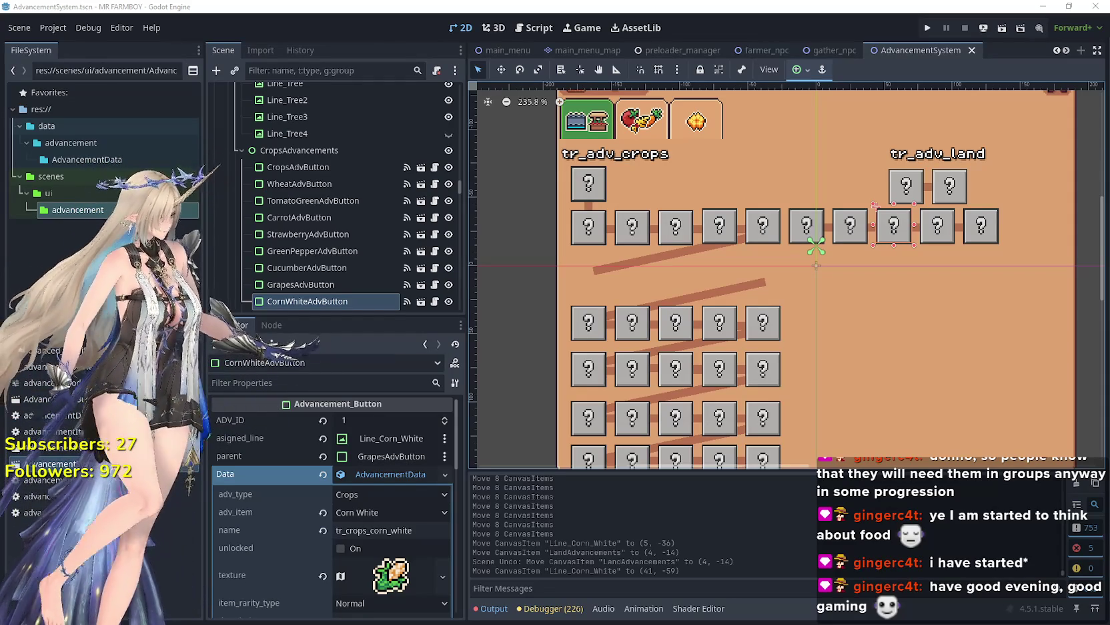
- Switch to Spotify with Alt+Tab and pause the playing track
key(alt+Tab)
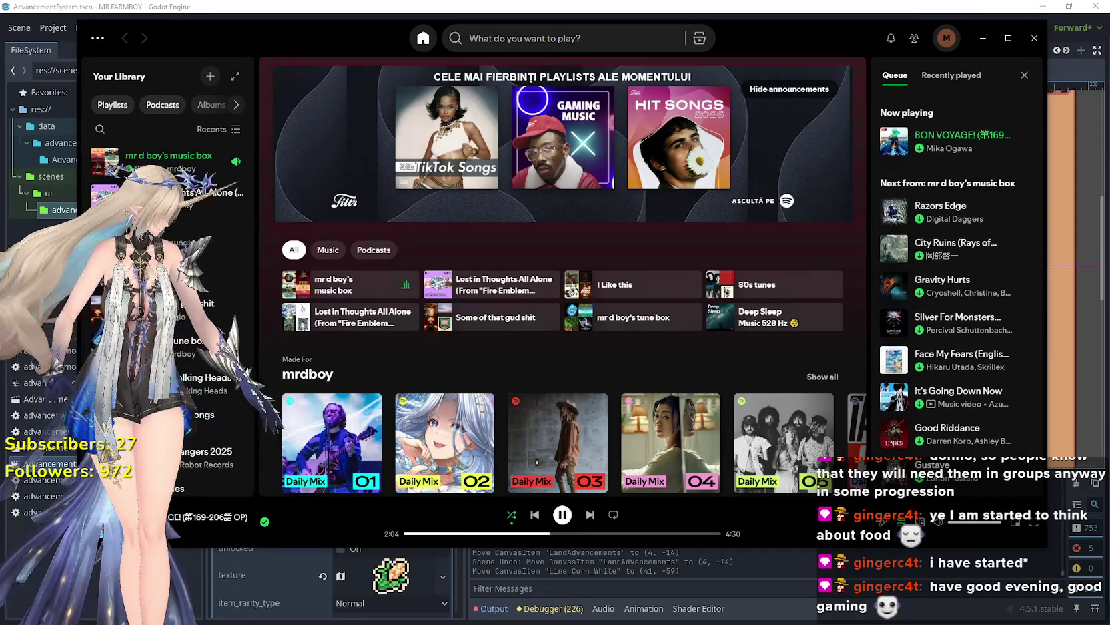
key(space)
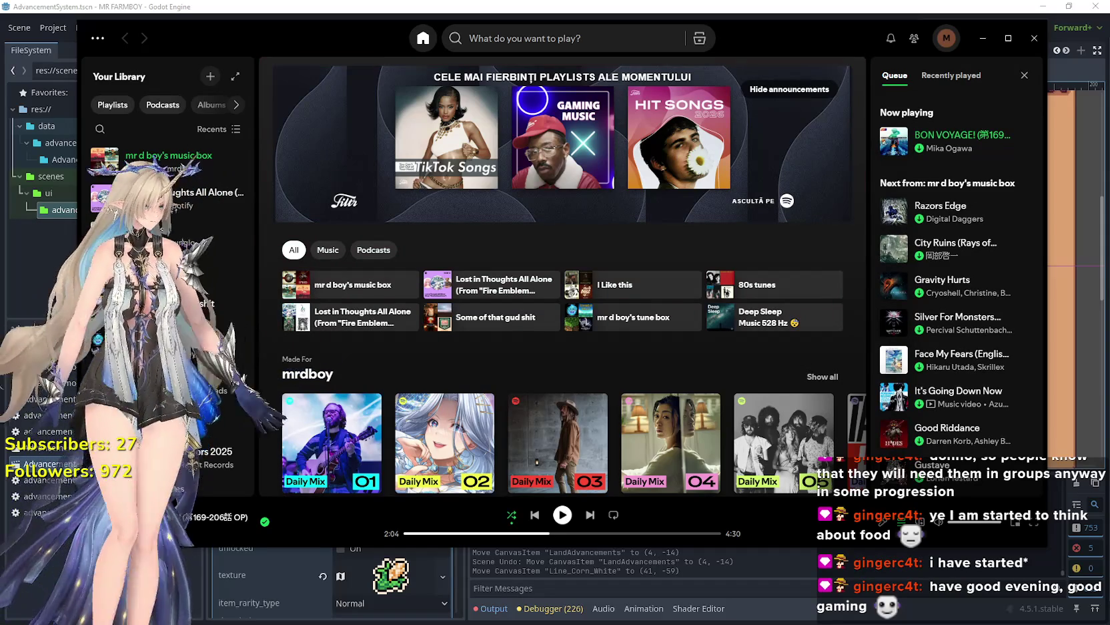